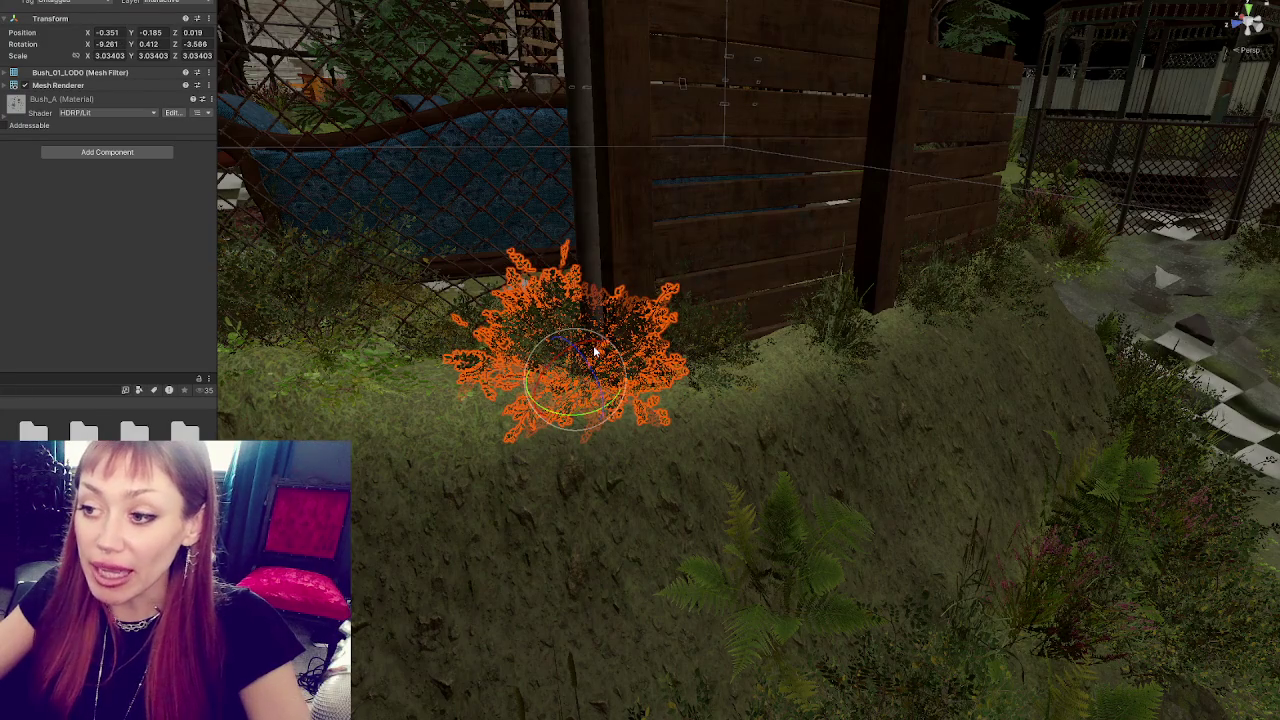
Select Bush_01 beside the wooden fence and tilt it to a new angle.
scroll(634, 363, "up", 3)
left_click(705, 380)
scroll(705, 380, "down", 3)
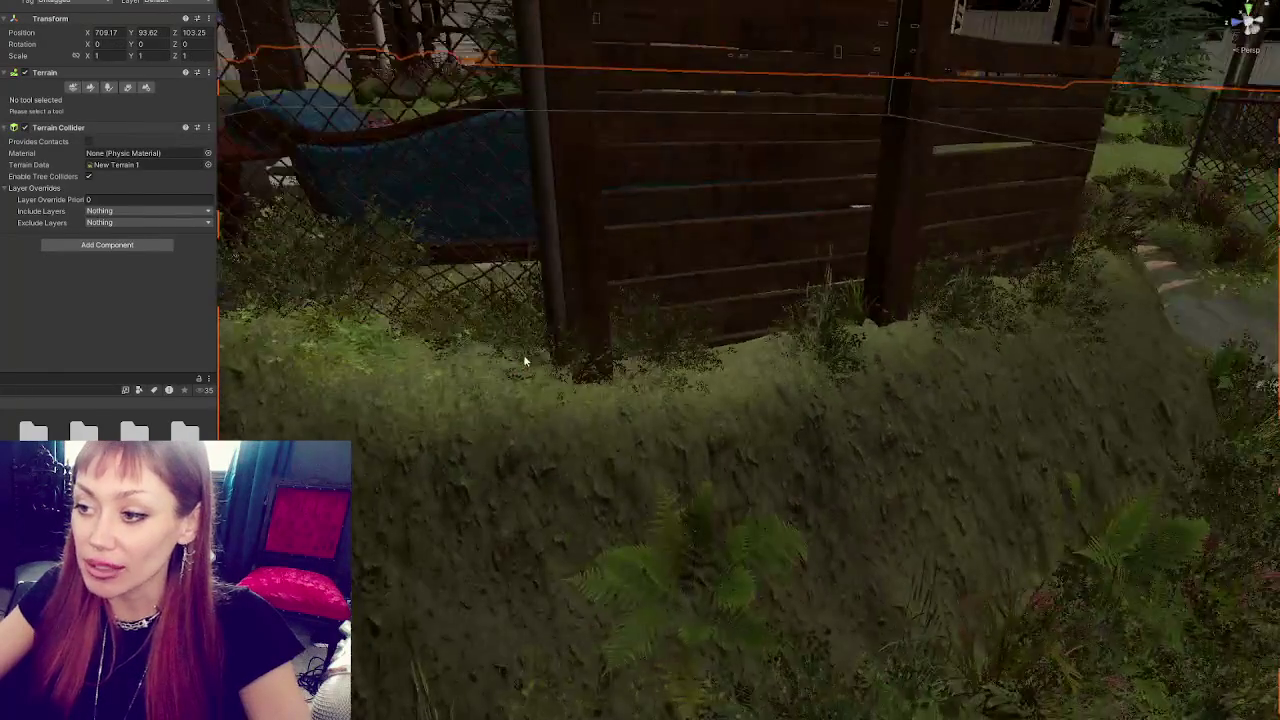
left_click(550, 375)
mouse_move(550, 378)
left_mouse_down()
mouse_move(543, 329)
mouse_move(548, 352)
mouse_move(534, 343)
mouse_move(535, 355)
left_mouse_up()
key("f")
Shift Bush_01 slightly toward the lower left with the move gizmo.
key("w")
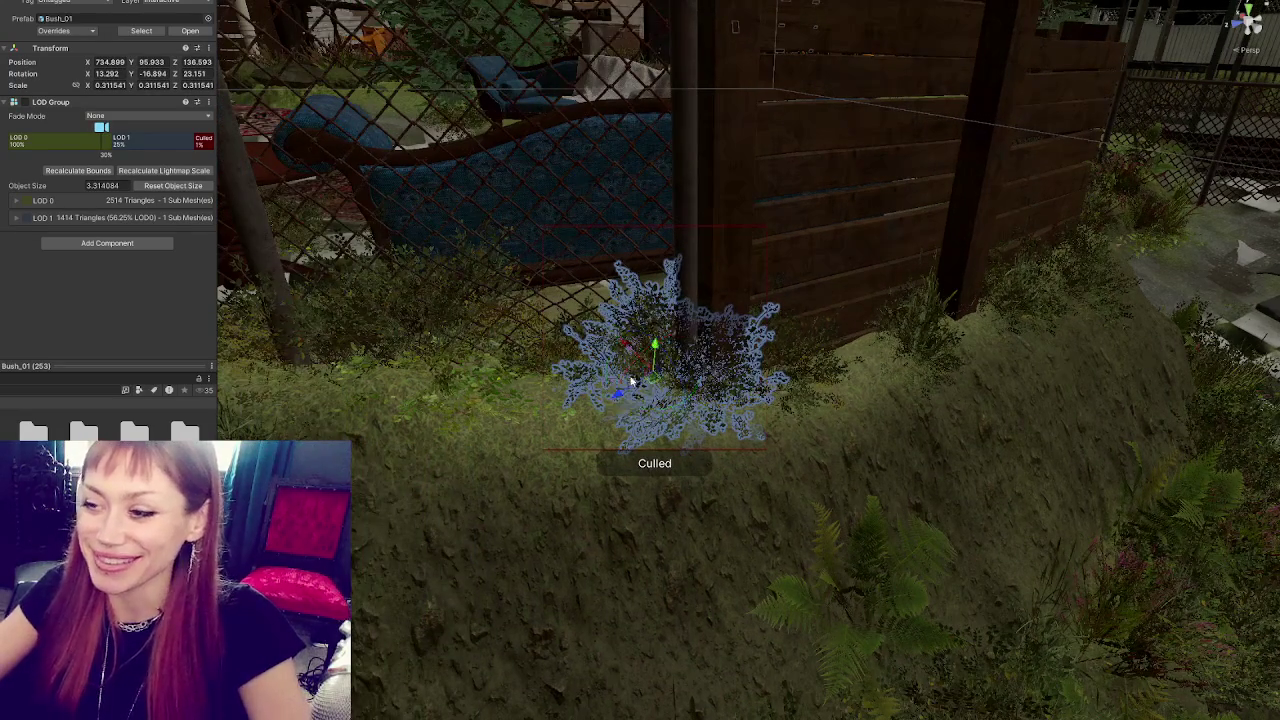
left_click(548, 395)
scroll(548, 395, "down", 3)
left_click_drag(680, 343, 557, 434)
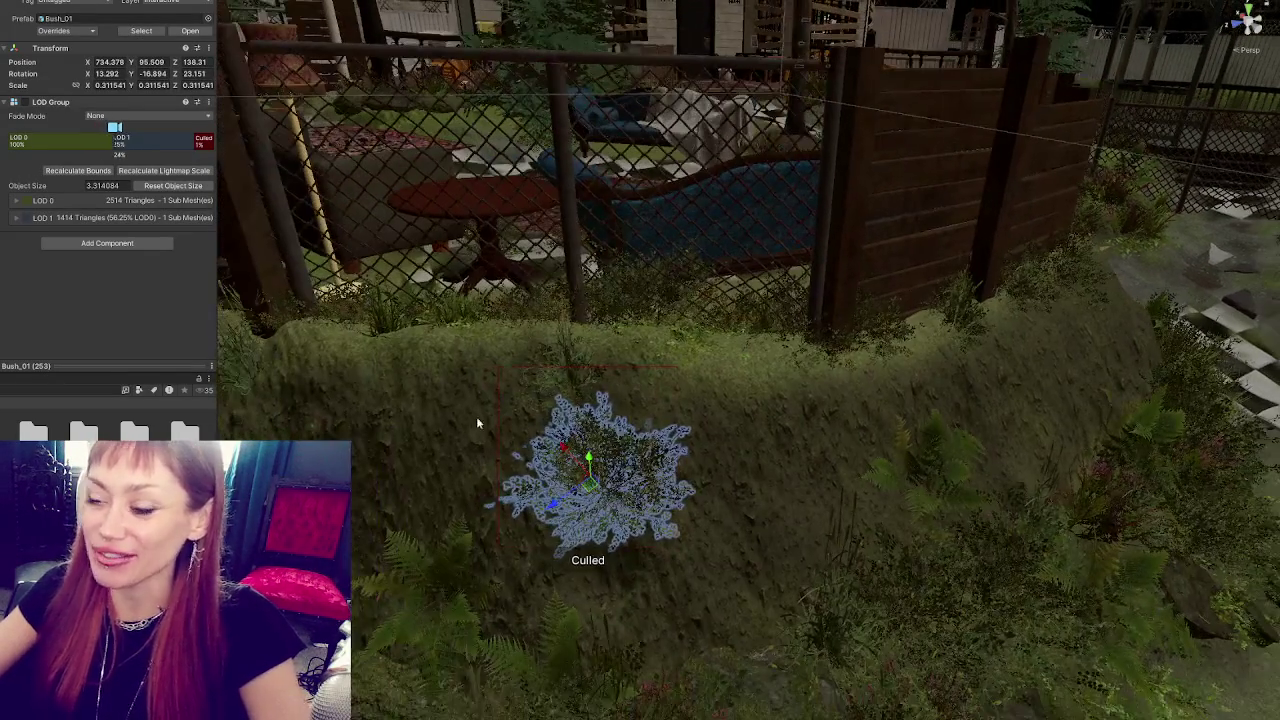
left_click(476, 416)
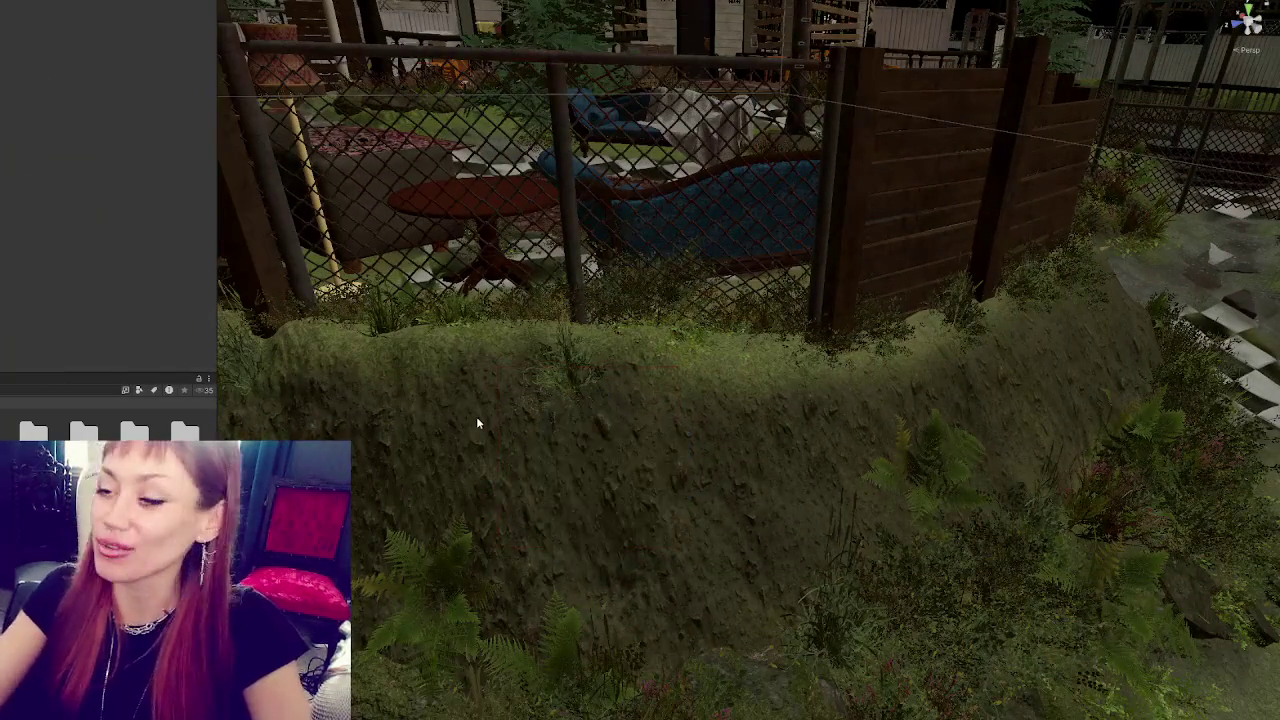
Select a grass clump by the fence and drag it slightly left.
mouse_move(700, 250)
left_mouse_down()
mouse_move(674, 220)
mouse_move(631, 228)
mouse_move(720, 320)
left_mouse_up()
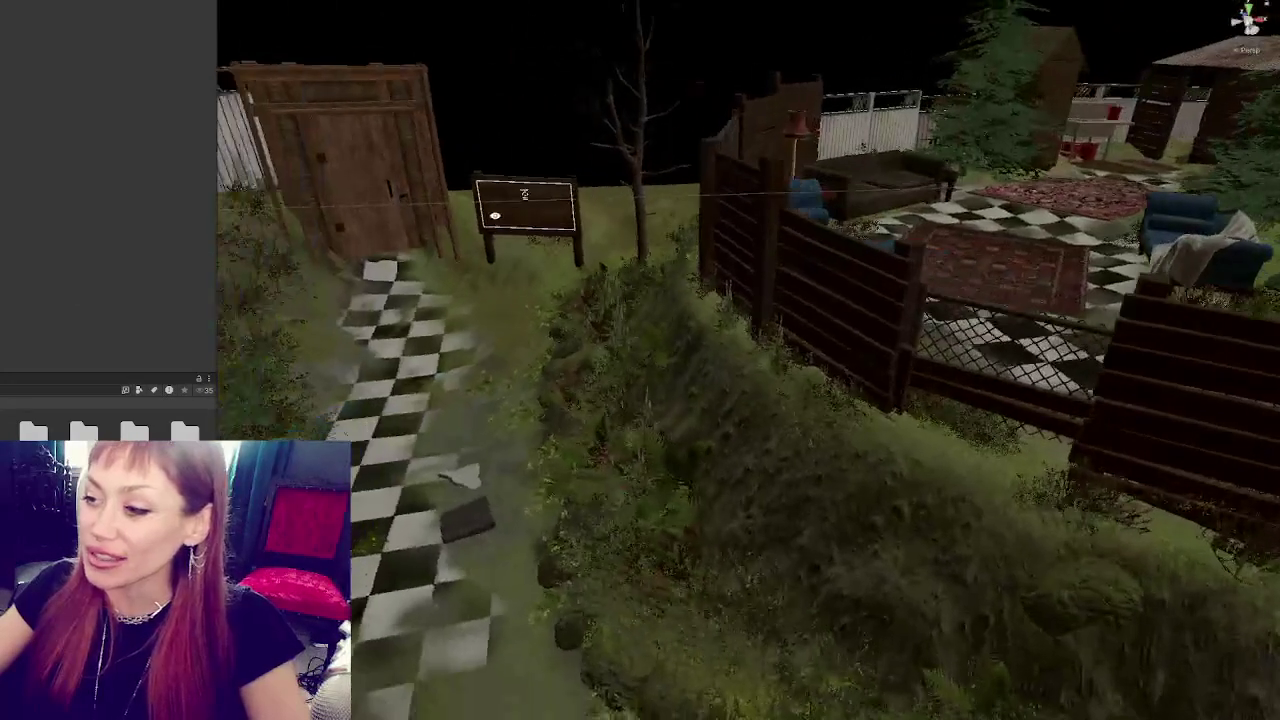
left_click(720, 320)
key("f")
mouse_move(744, 484)
left_mouse_down()
mouse_move(608, 515)
mouse_move(490, 470)
mouse_move(500, 445)
left_mouse_up()
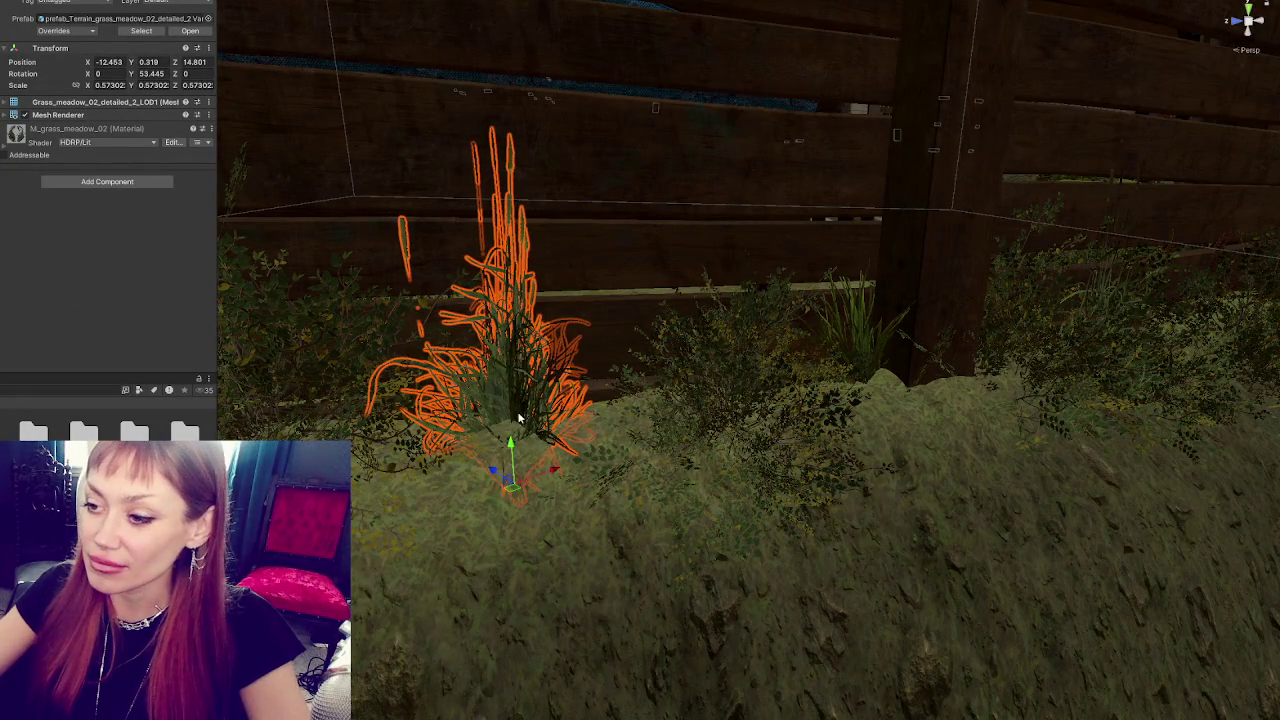
Reselect the grass clump along the fence and reframe the view around Bush_01.
scroll(757, 344, "down", 3)
scroll(757, 344, "down", 5)
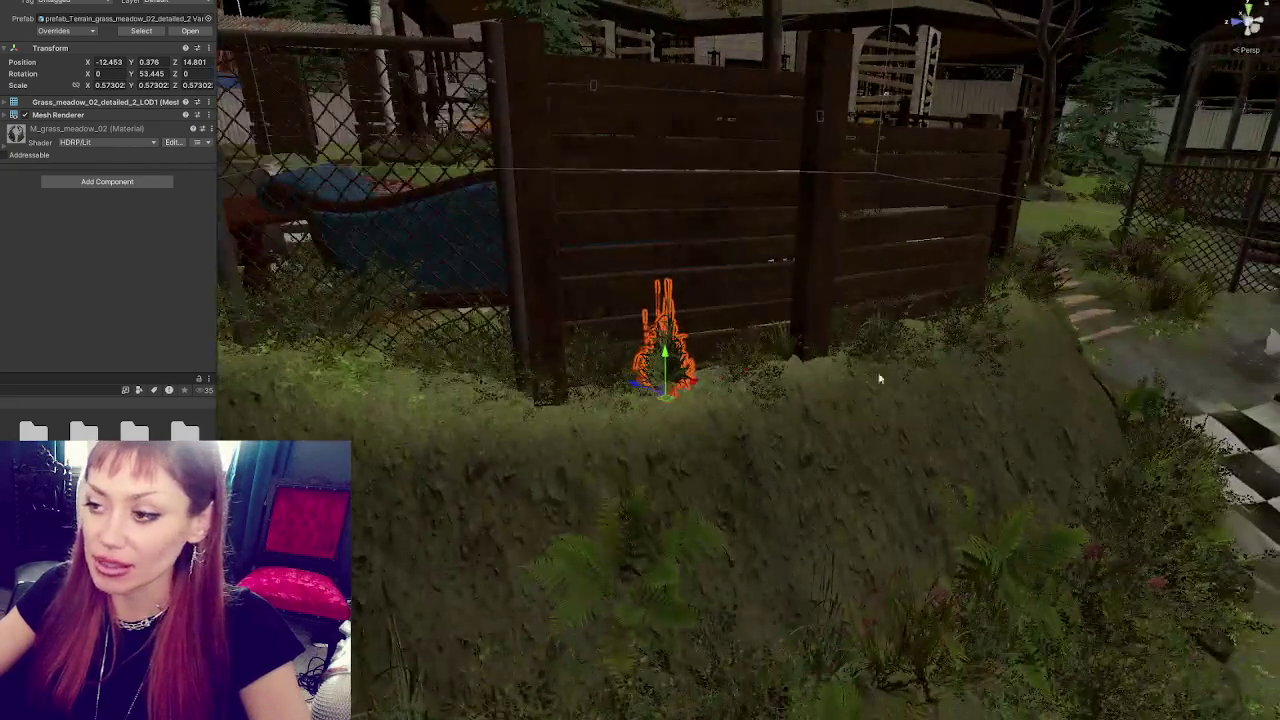
left_click(800, 408)
scroll(780, 385, "down", 5)
left_click(752, 365)
scroll(755, 372, "down", 3)
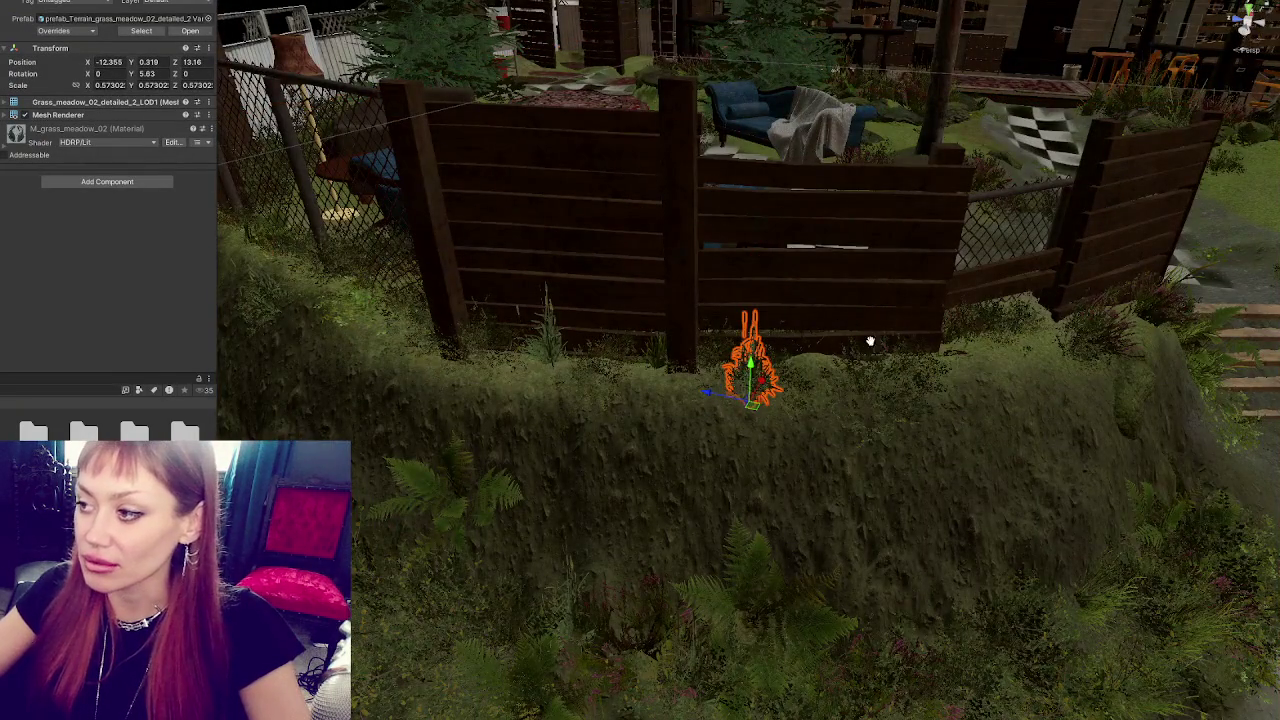
left_click_drag(903, 331, 765, 392)
left_click(810, 378)
key("f")
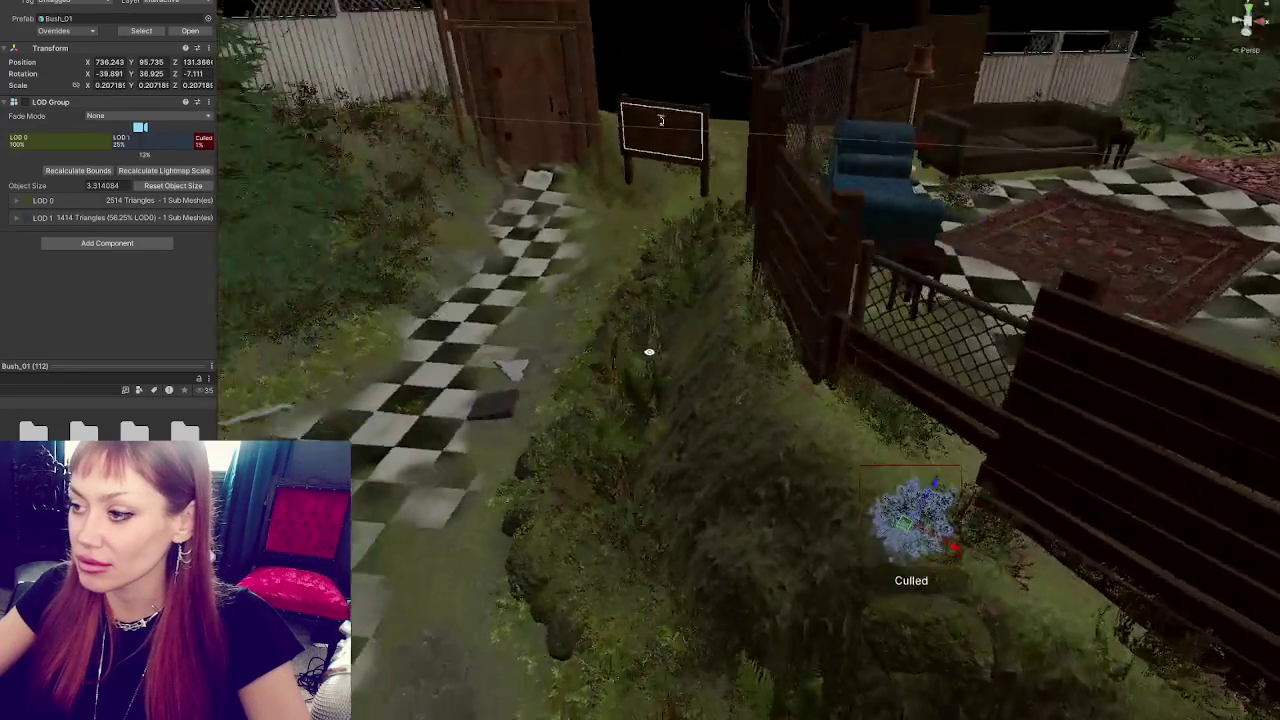
left_click_drag(649, 352, 718, 351)
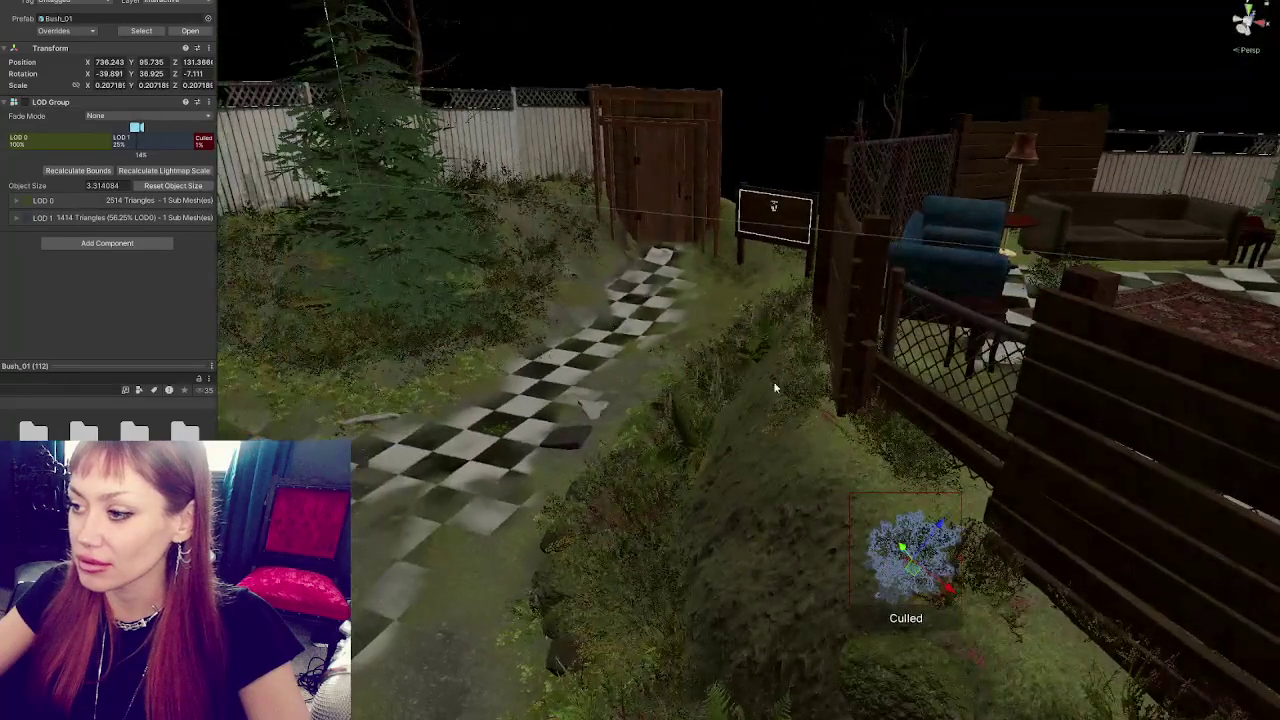
Raise the heather bush beside the fence slightly and tilt it to a new angle.
left_click(822, 420)
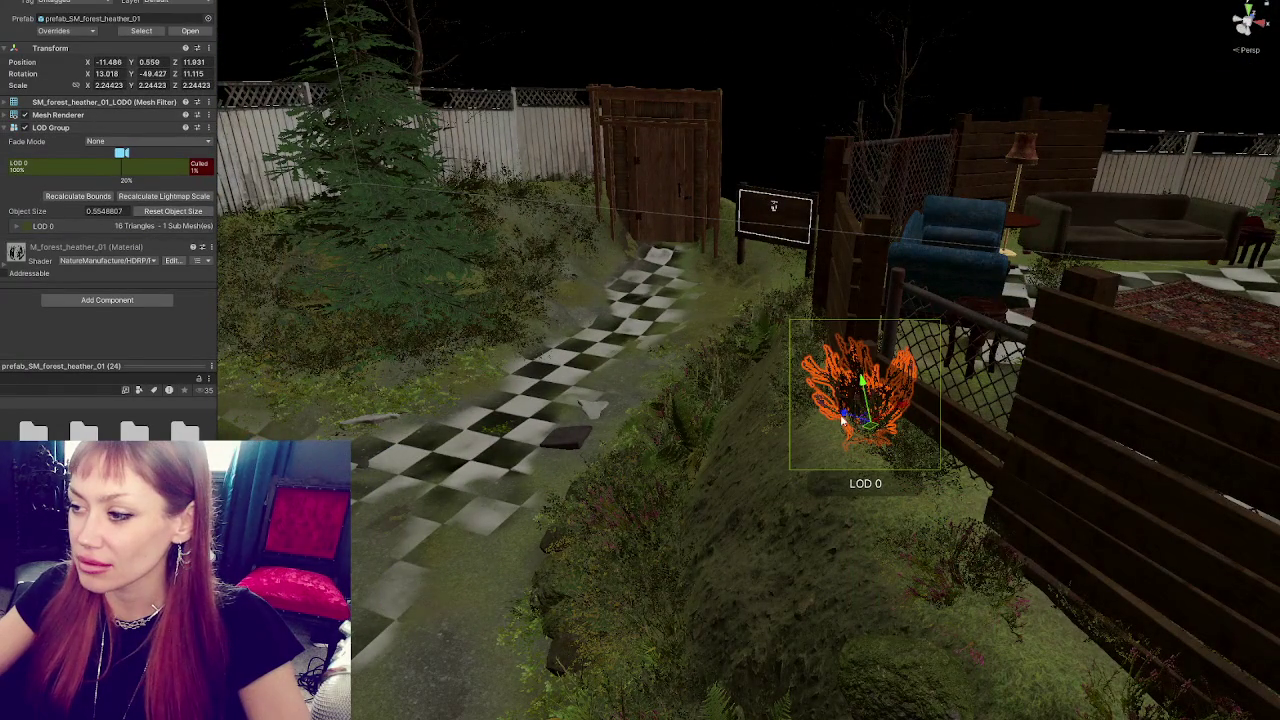
mouse_move(840, 420)
left_mouse_down()
mouse_move(860, 370)
mouse_move(650, 425)
mouse_move(618, 418)
mouse_move(647, 427)
mouse_move(486, 543)
mouse_move(444, 548)
mouse_move(812, 445)
mouse_move(1040, 456)
mouse_move(826, 445)
mouse_move(898, 410)
left_mouse_up()
key("e")
left_click(805, 447)
left_click(1040, 456)
left_click(826, 445)
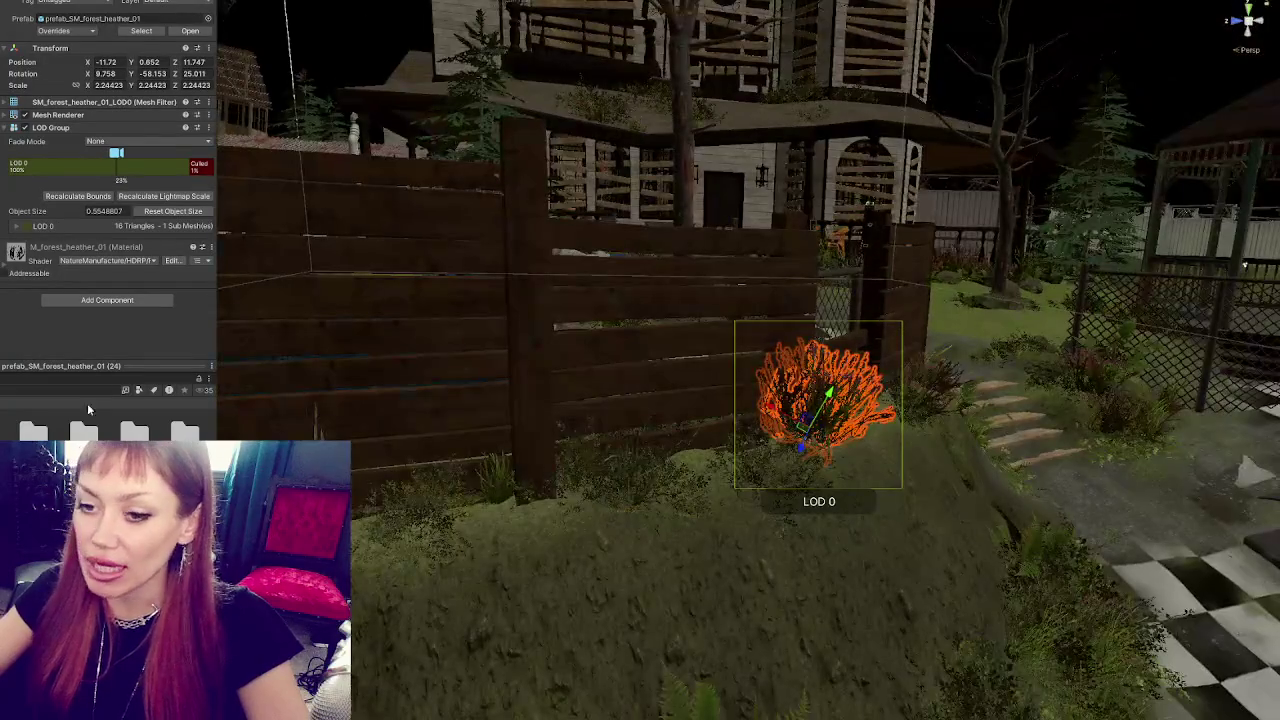
Duplicate the heather bush and drag the copy left along the base of the fence.
key("ctrl+d")
mouse_move(805, 418)
left_mouse_down()
mouse_move(700, 490)
mouse_move(535, 455)
mouse_move(526, 514)
mouse_move(466, 495)
mouse_move(488, 462)
left_mouse_up()
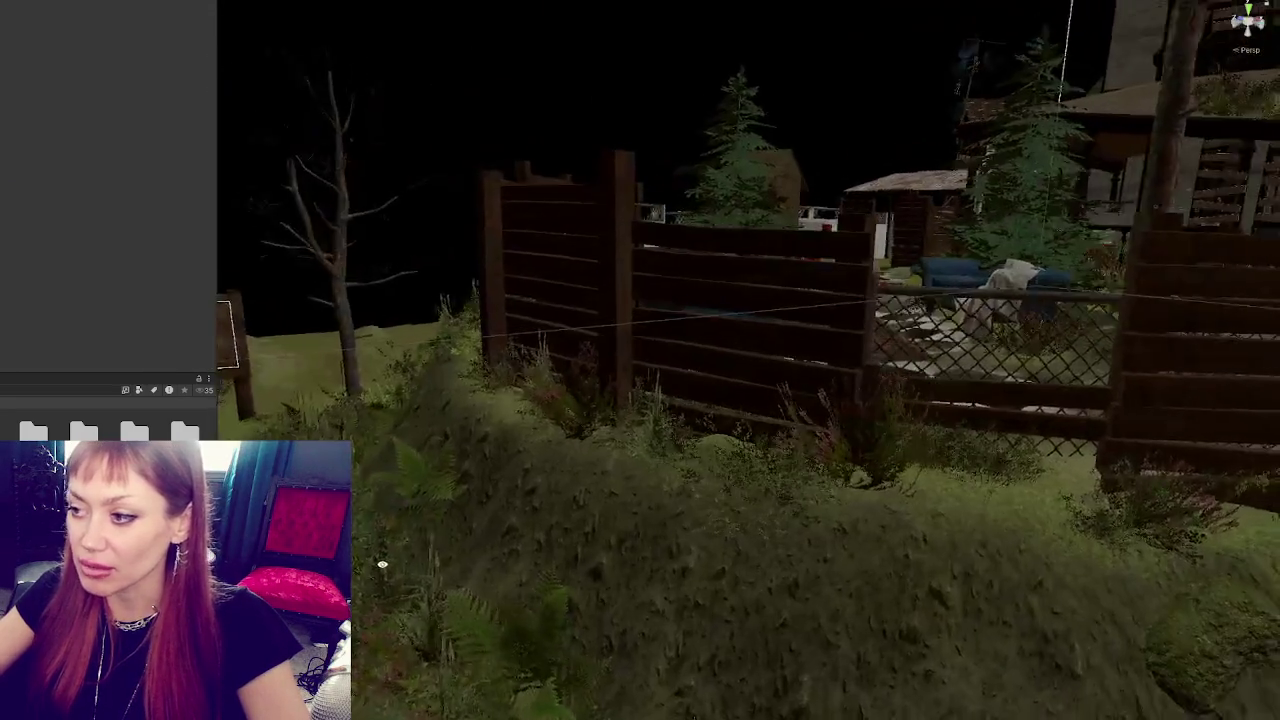
left_click_drag(382, 565, 673, 524)
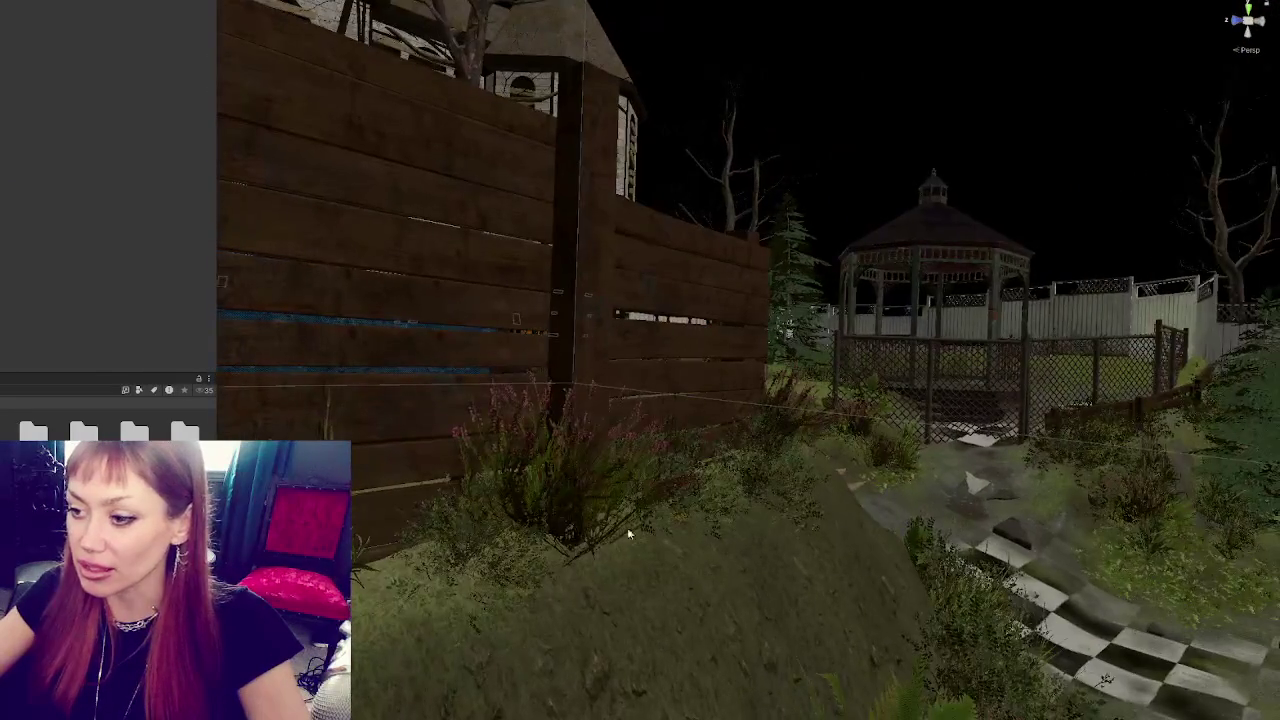
left_click(590, 530)
mouse_move(576, 524)
left_mouse_down()
mouse_move(798, 434)
mouse_move(697, 480)
mouse_move(786, 451)
mouse_move(534, 323)
mouse_move(620, 420)
mouse_move(677, 443)
mouse_move(450, 428)
left_mouse_up()
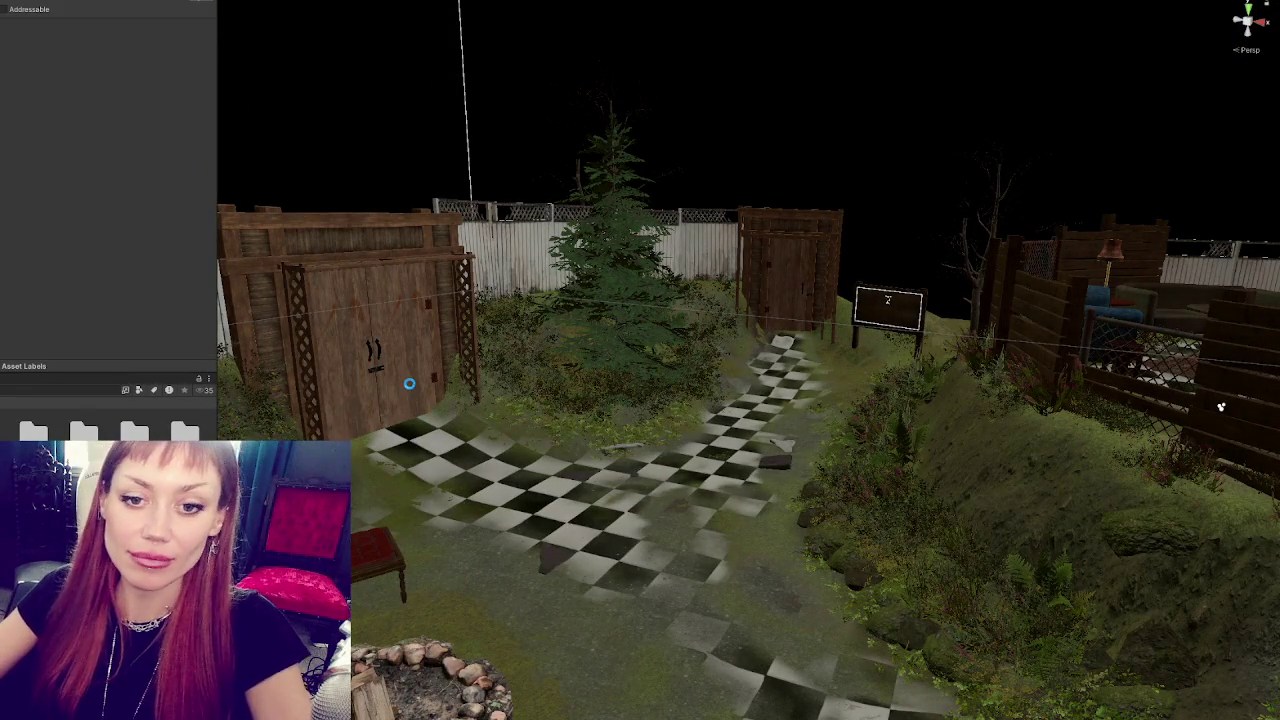
key("f")
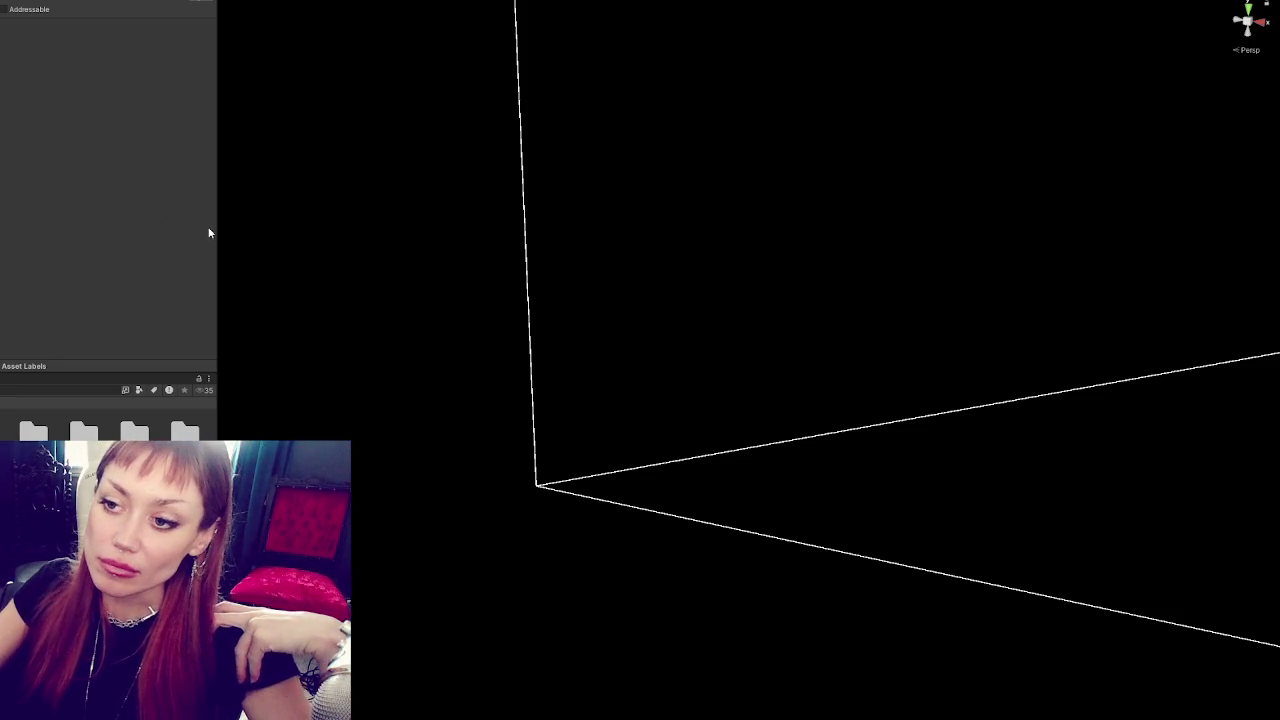
mouse_move(215, 221)
left_mouse_down()
mouse_move(131, 221)
mouse_move(179, 222)
left_mouse_up()
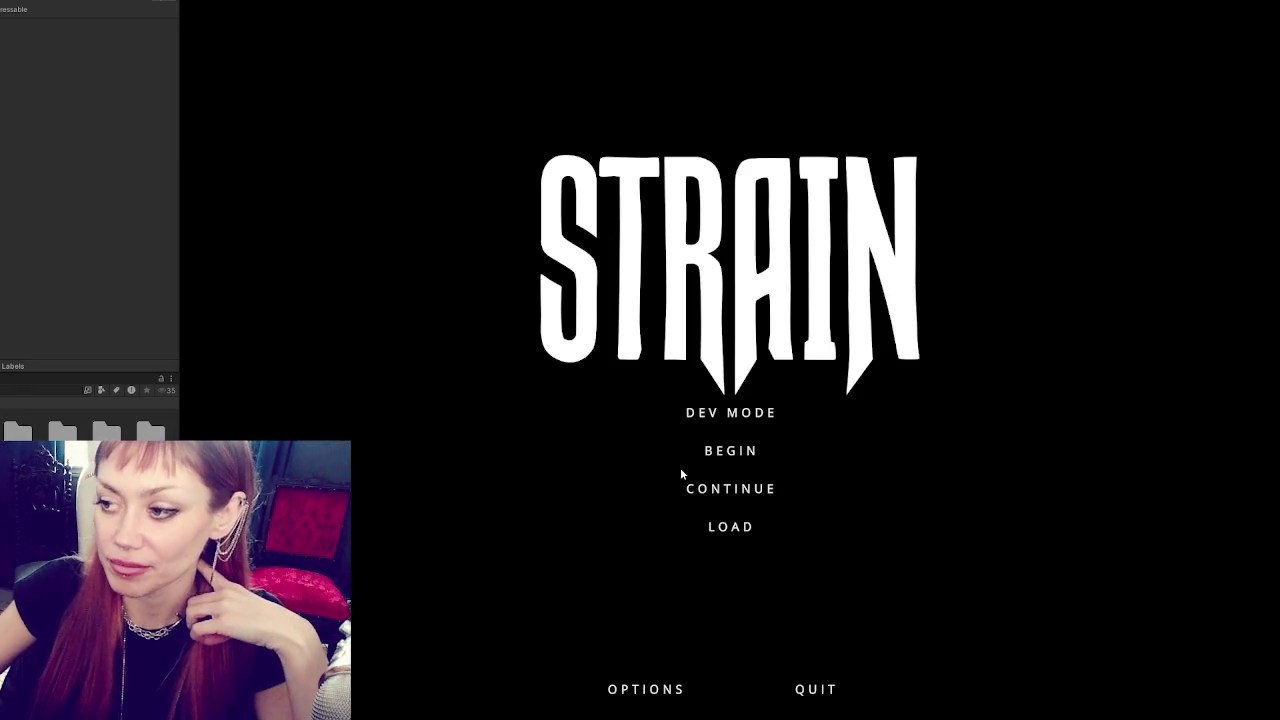
Widen the side panel slightly and start STRAIN in DEV MODE from the title menu.
mouse_move(180, 354)
left_mouse_down()
mouse_move(192, 354)
mouse_move(117, 354)
mouse_move(146, 353)
left_mouse_up()
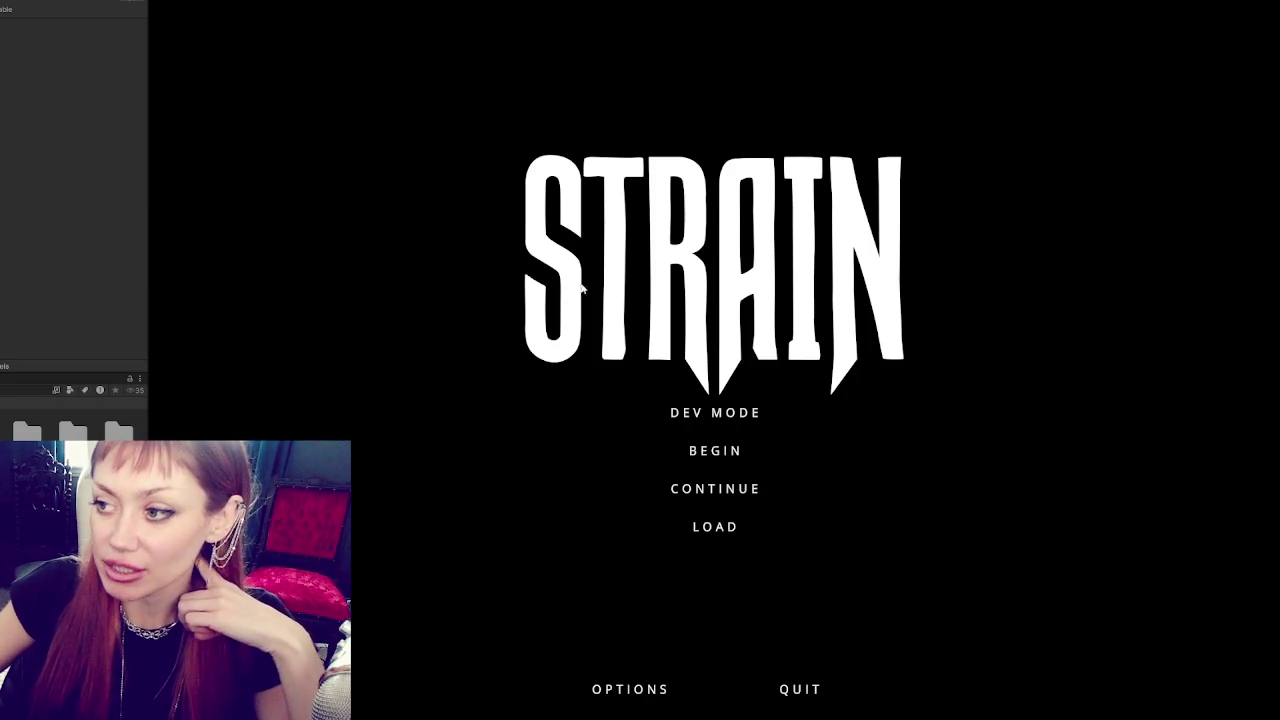
left_click(693, 414)
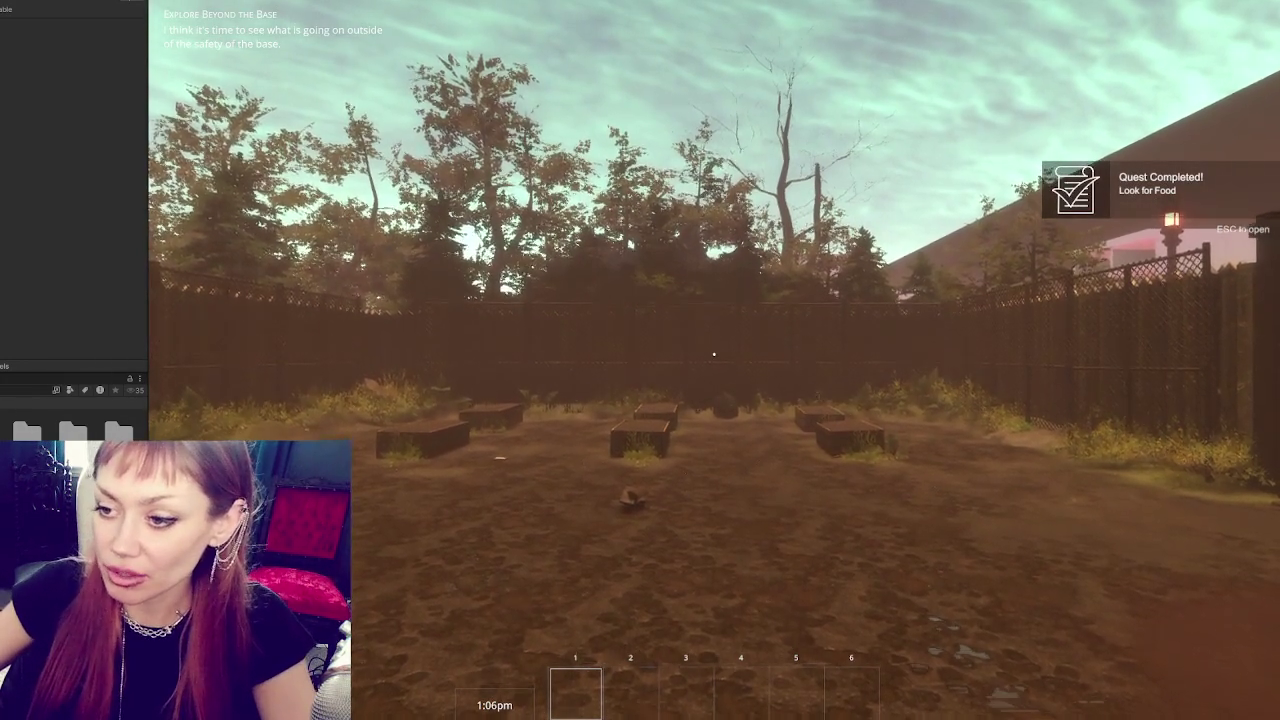
Walk the player across the yard toward the wooden gate, completing the Eat Berries quest.
key("w")
key("w")
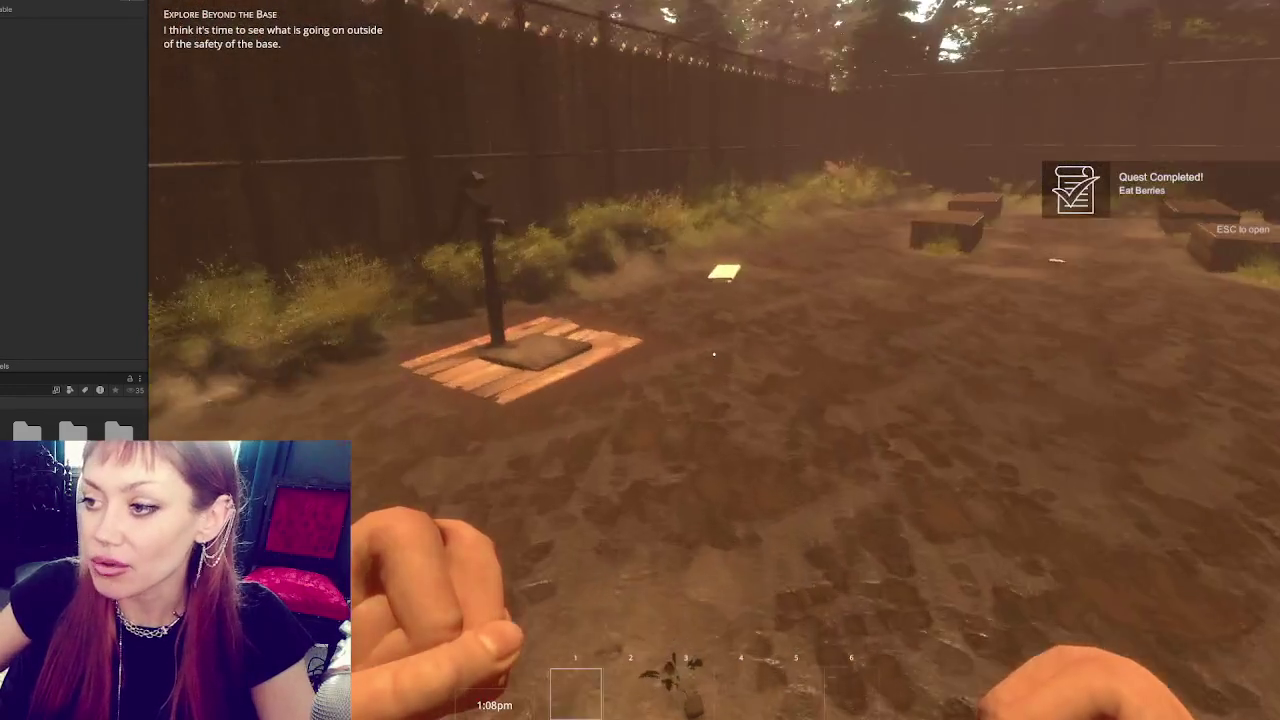
key("w")
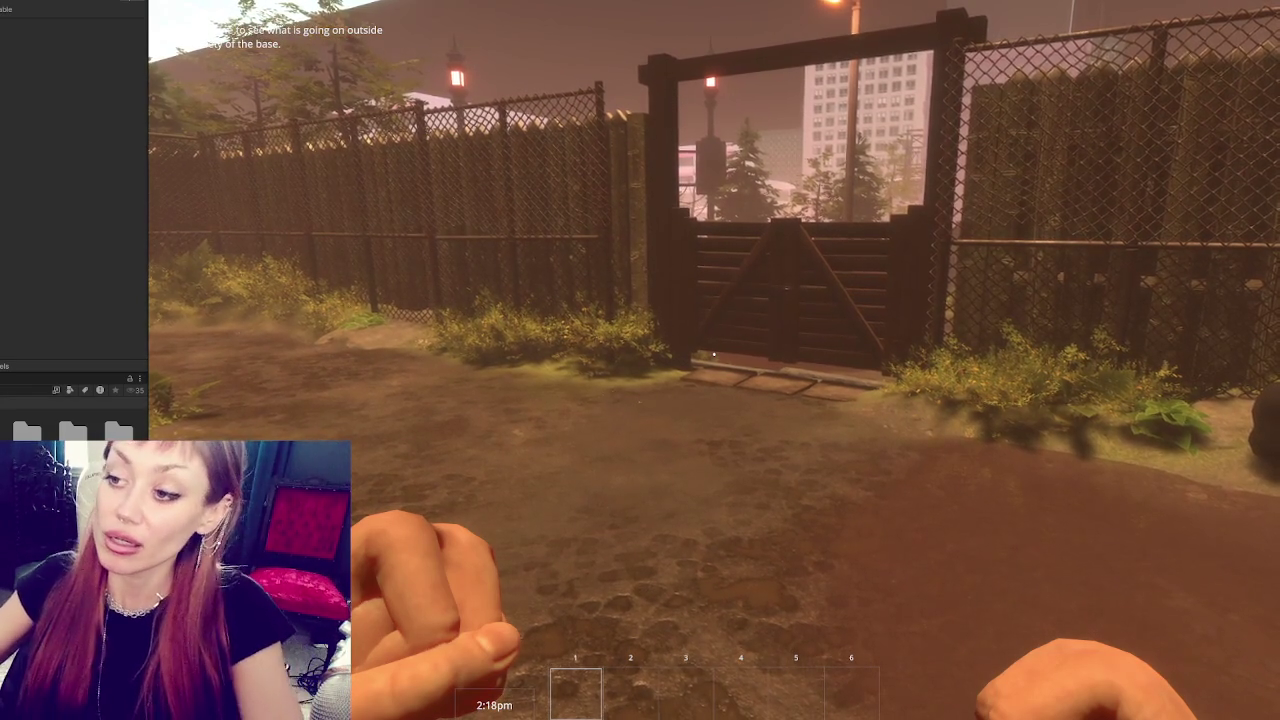
mouse_move(714, 354)
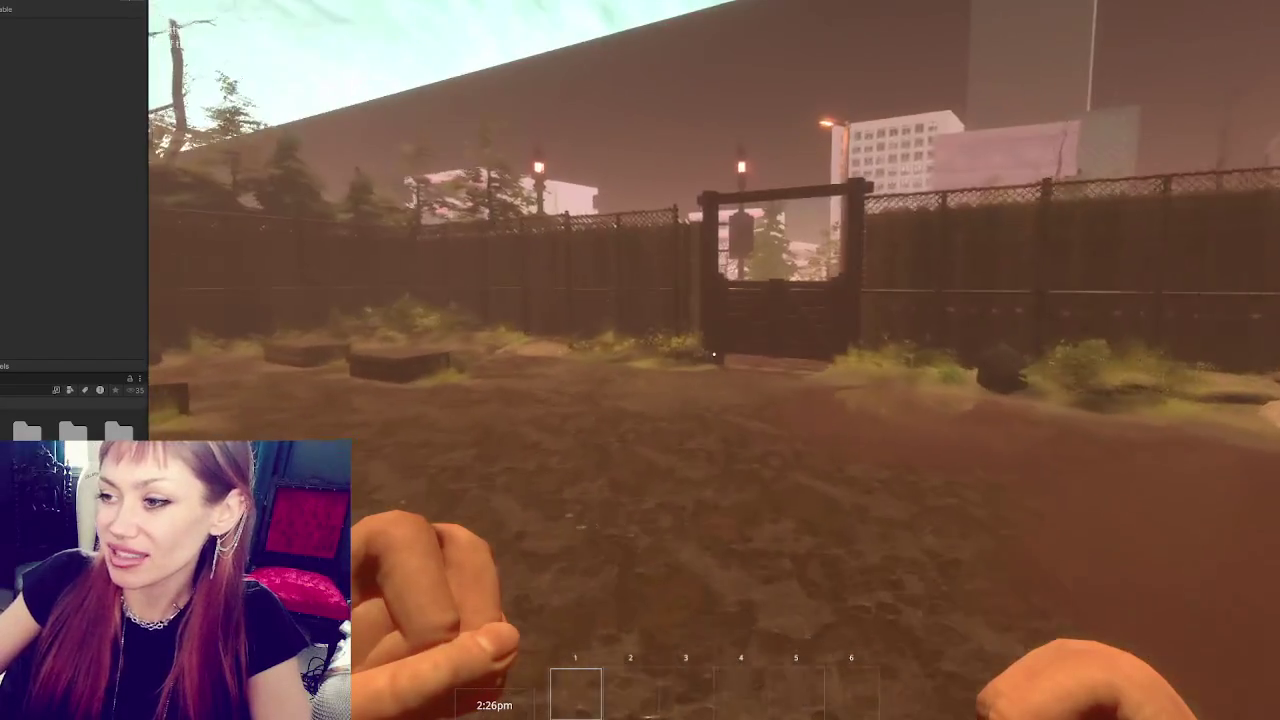
Walk through the gate to the wooden sign and fast-travel to the Apothecary from its map.
key("w")
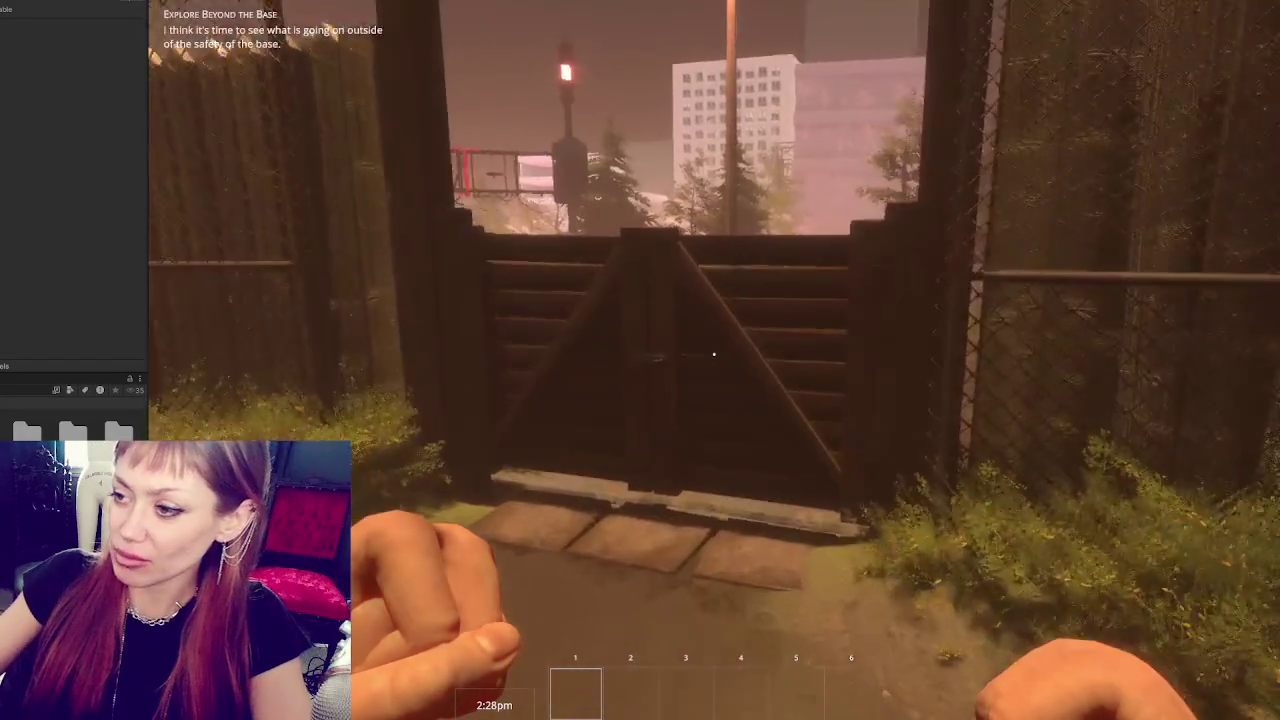
key("w")
key("e")
key("w")
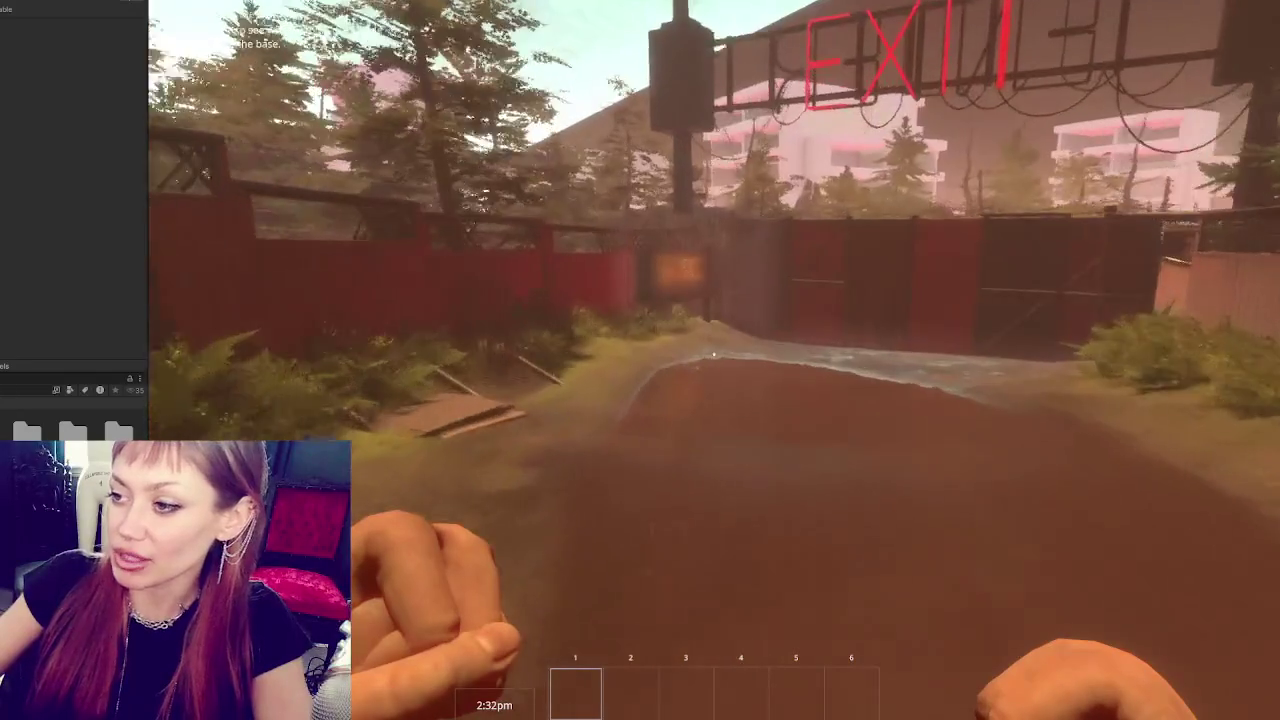
key("w")
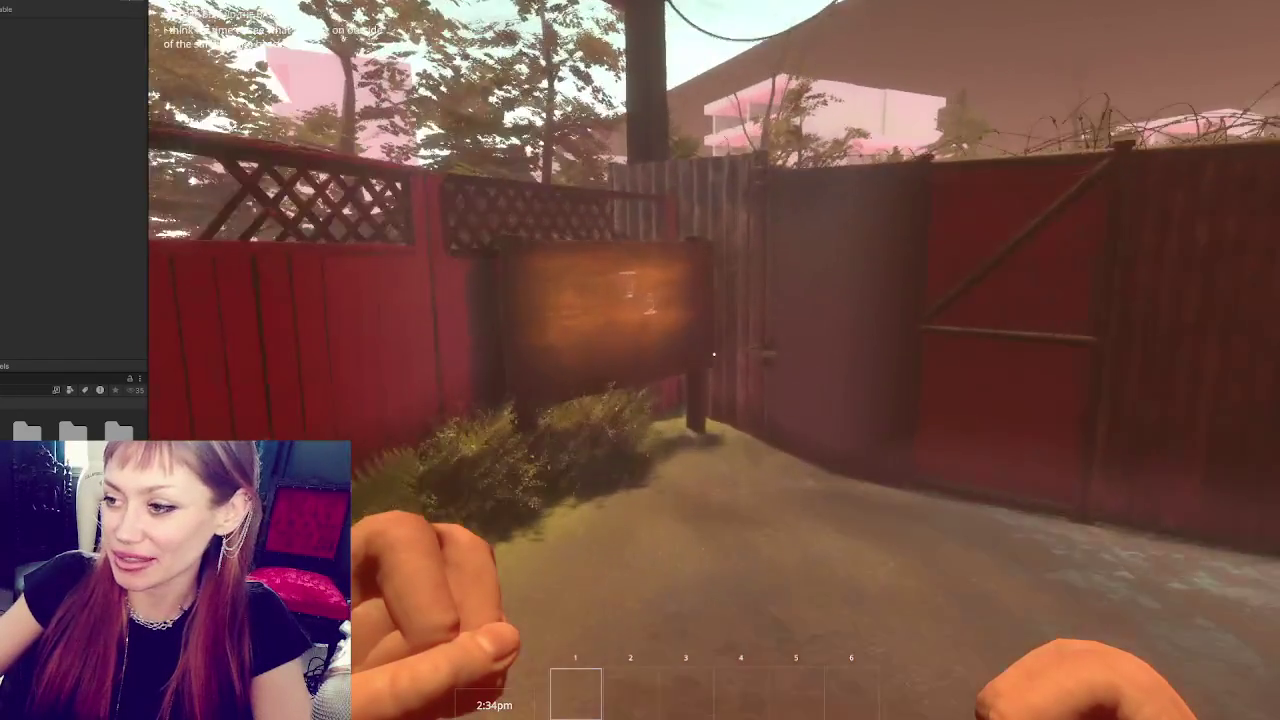
key("w")
key("e")
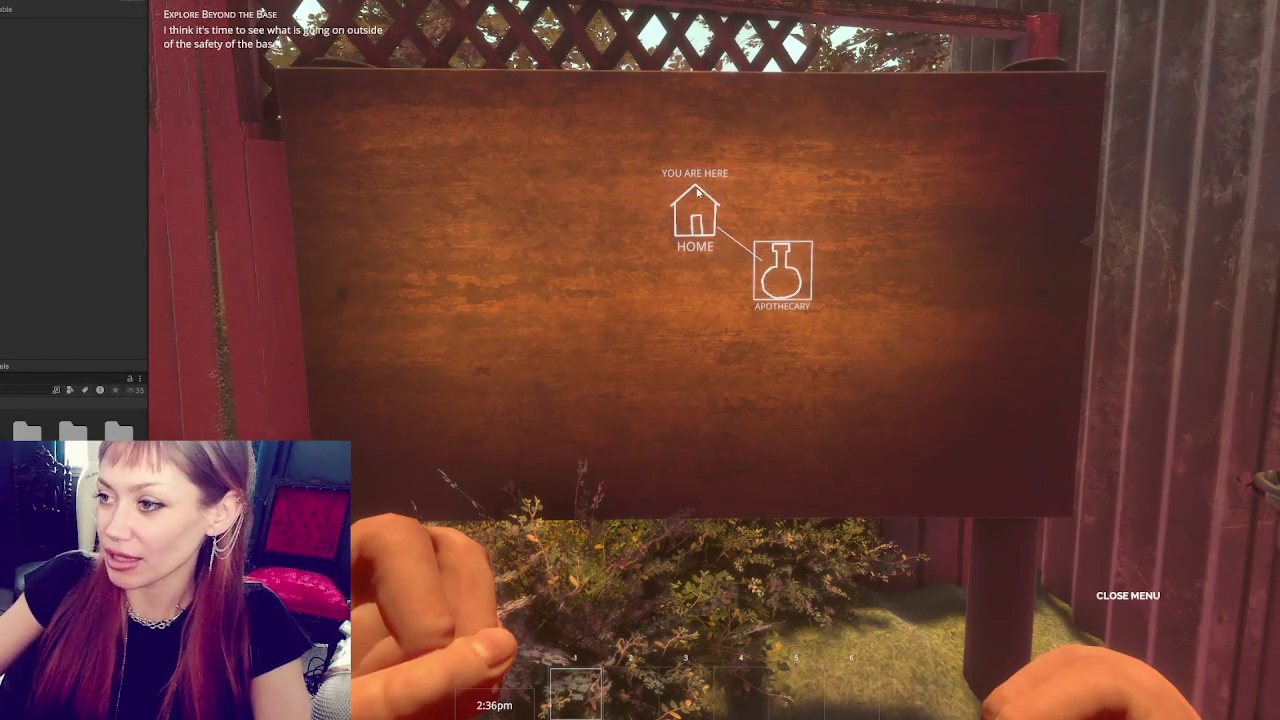
left_click(780, 289)
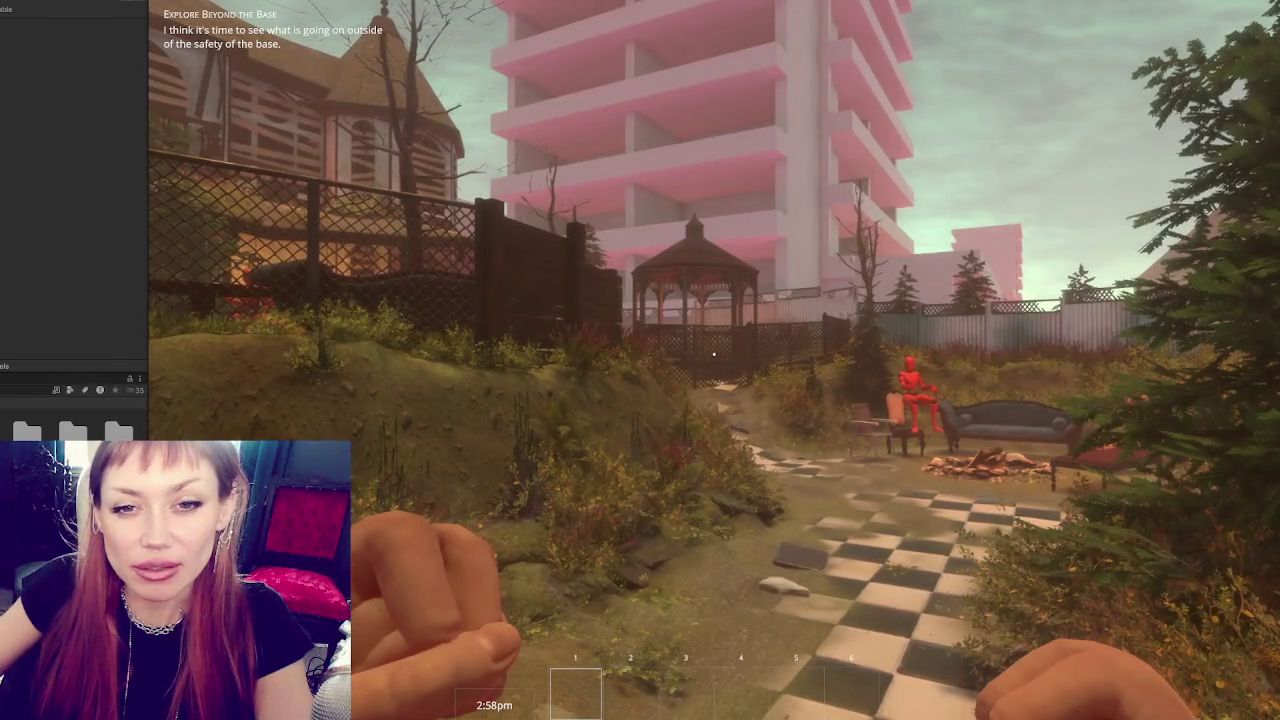
Walk along the checkered garden path toward the shed door, then pause the game with Escape.
key("w")
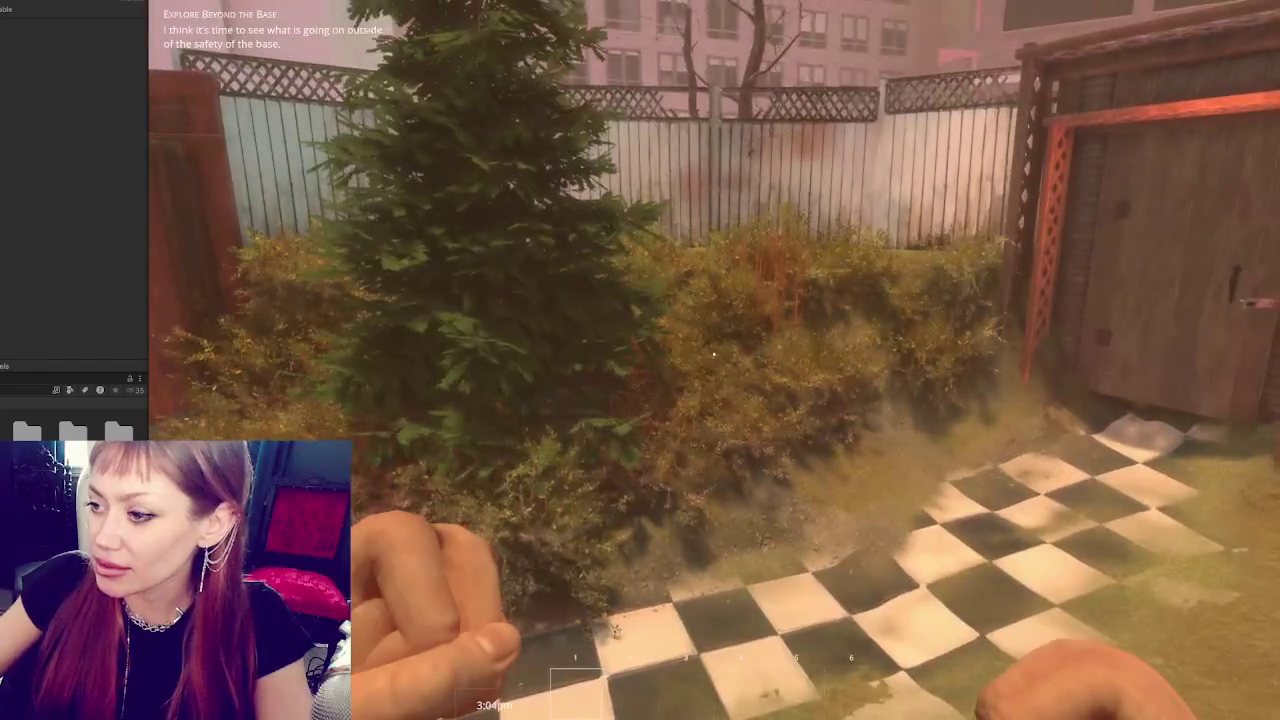
key("w")
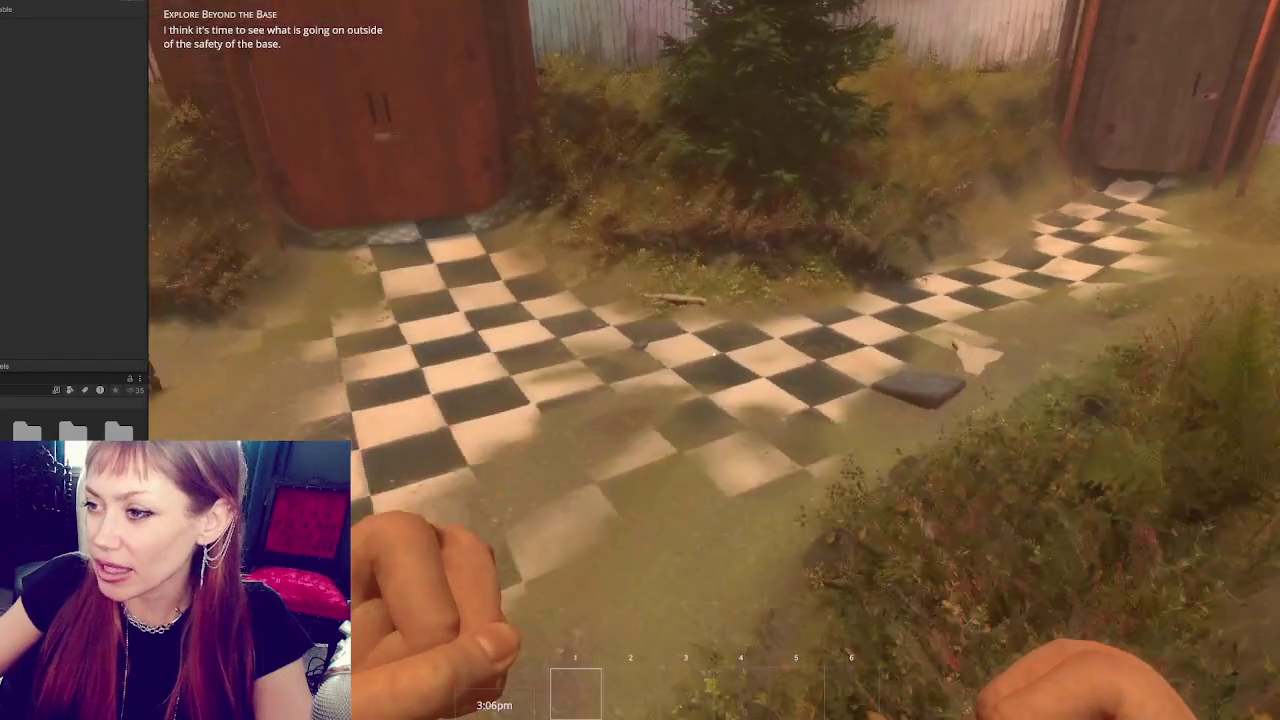
key("w")
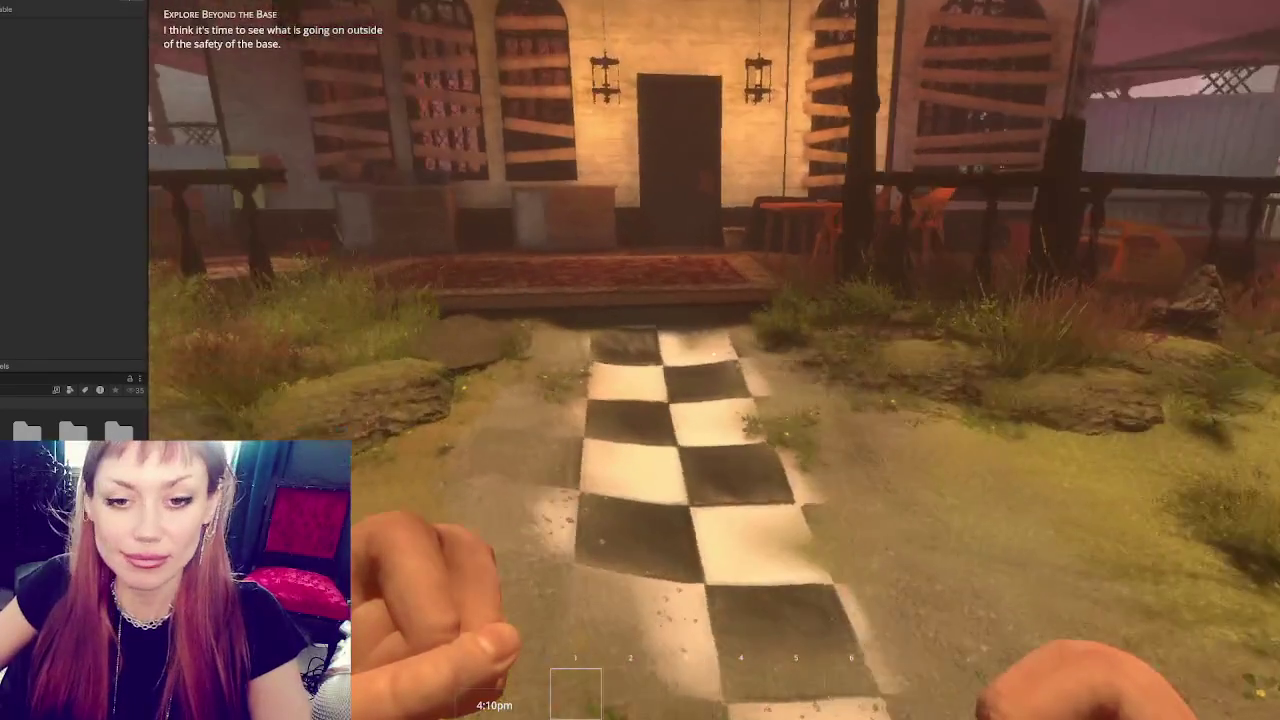
key("Escape")
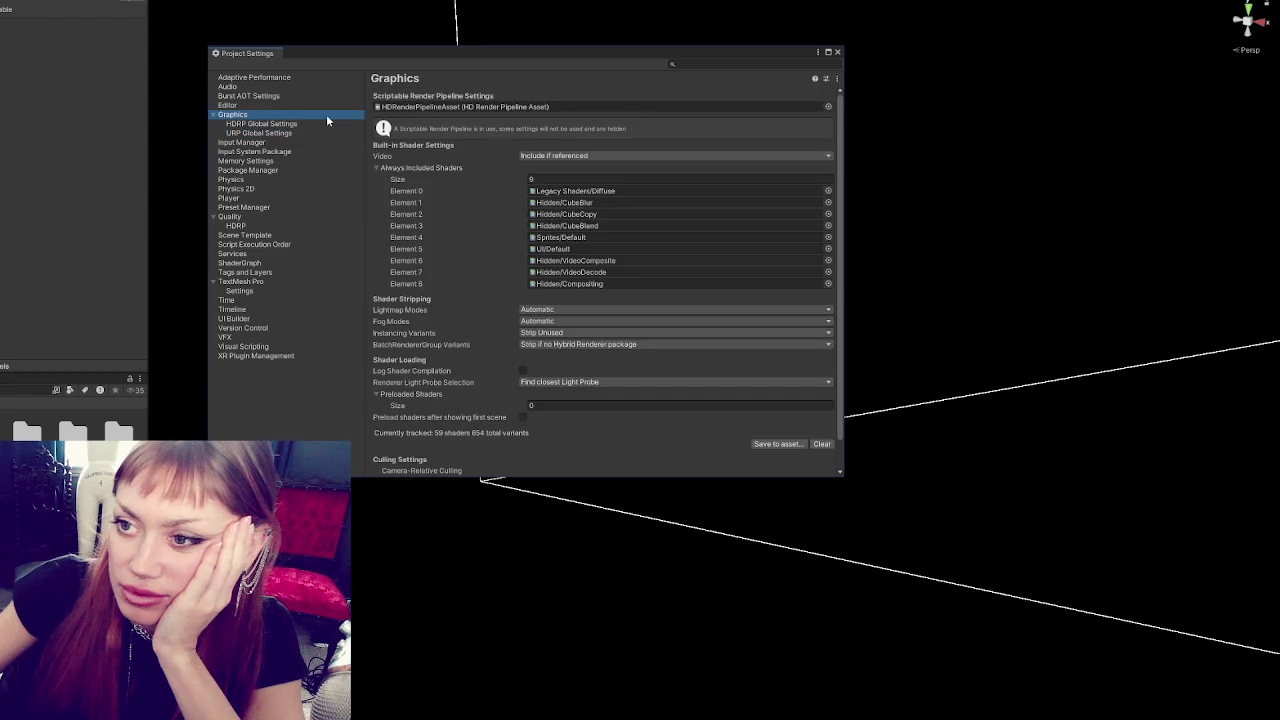
Check the Quality and URP Global Settings pages, then open the HDRP quality settings.
left_click(310, 216)
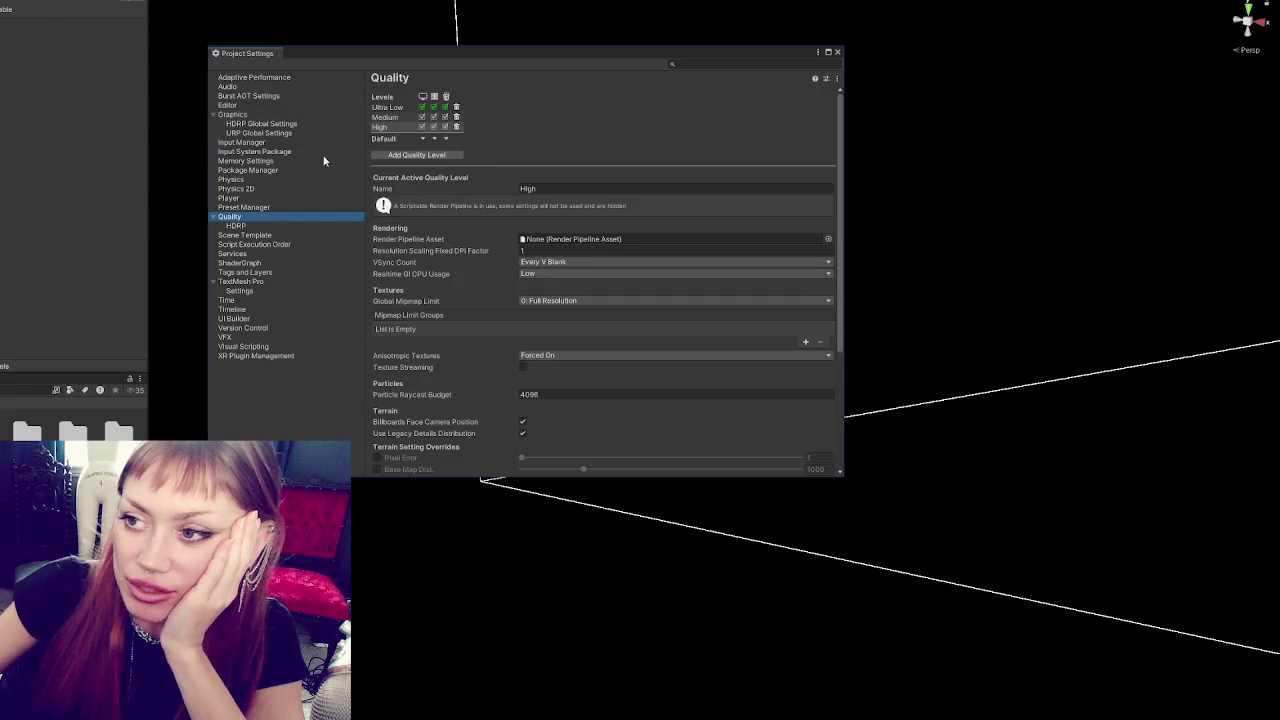
left_click(272, 134)
left_click(292, 216)
scroll(520, 182, "down", 10)
left_click(303, 226)
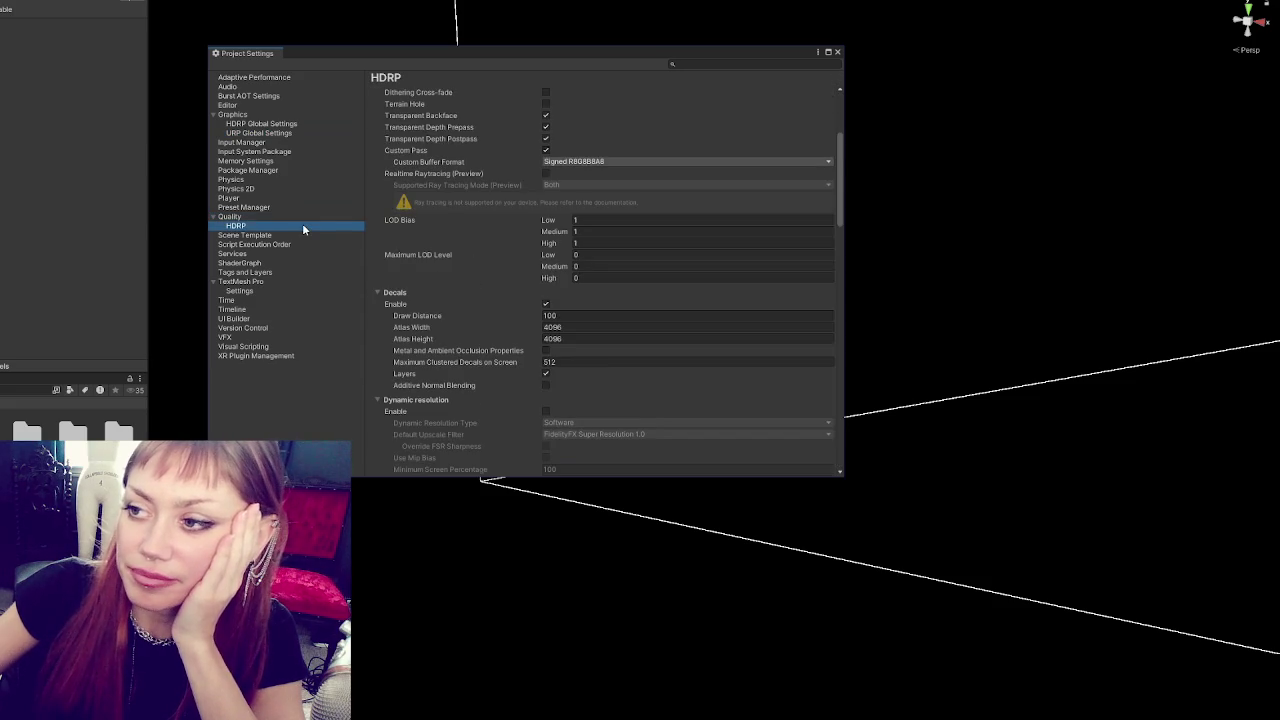
scroll(527, 246, "down", 3)
scroll(521, 234, "up", 3)
scroll(521, 234, "up", 1)
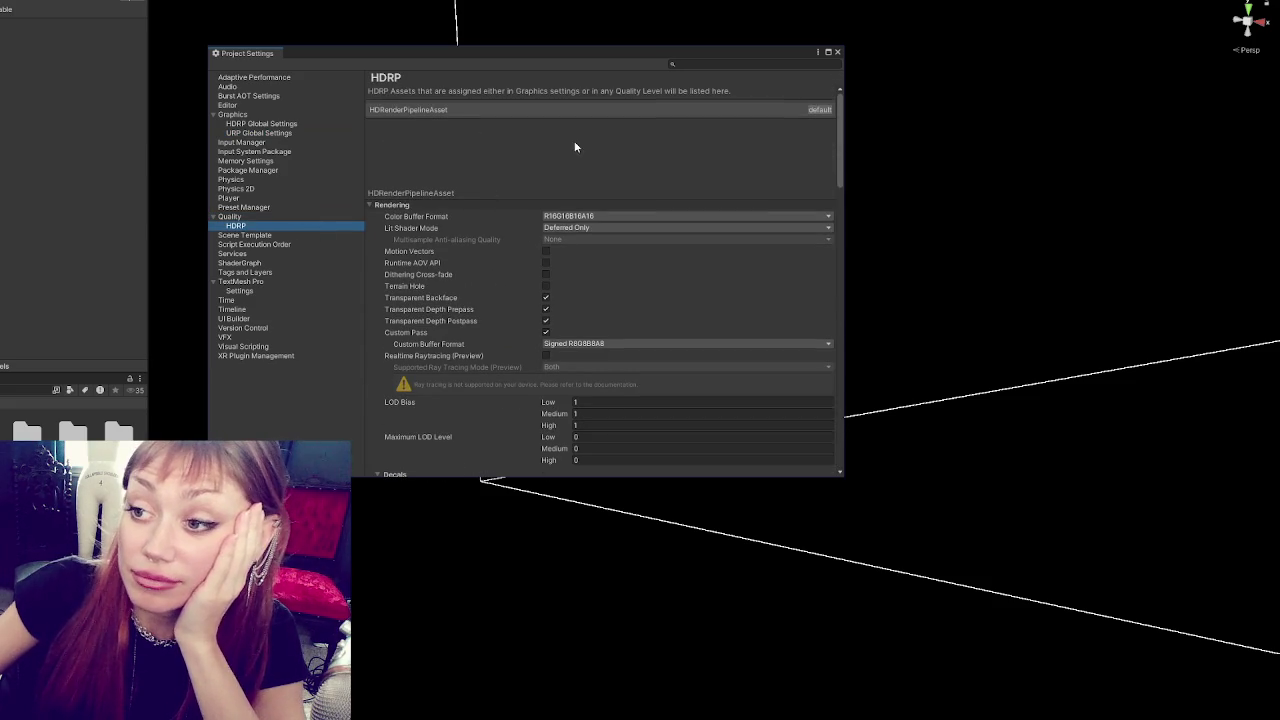
Look through the TextMesh Pro, Graphics, Editor, Input, Memory, Package Manager, Physics, Player and Preset Manager pages.
left_click(265, 291)
left_click(263, 131)
left_click(266, 105)
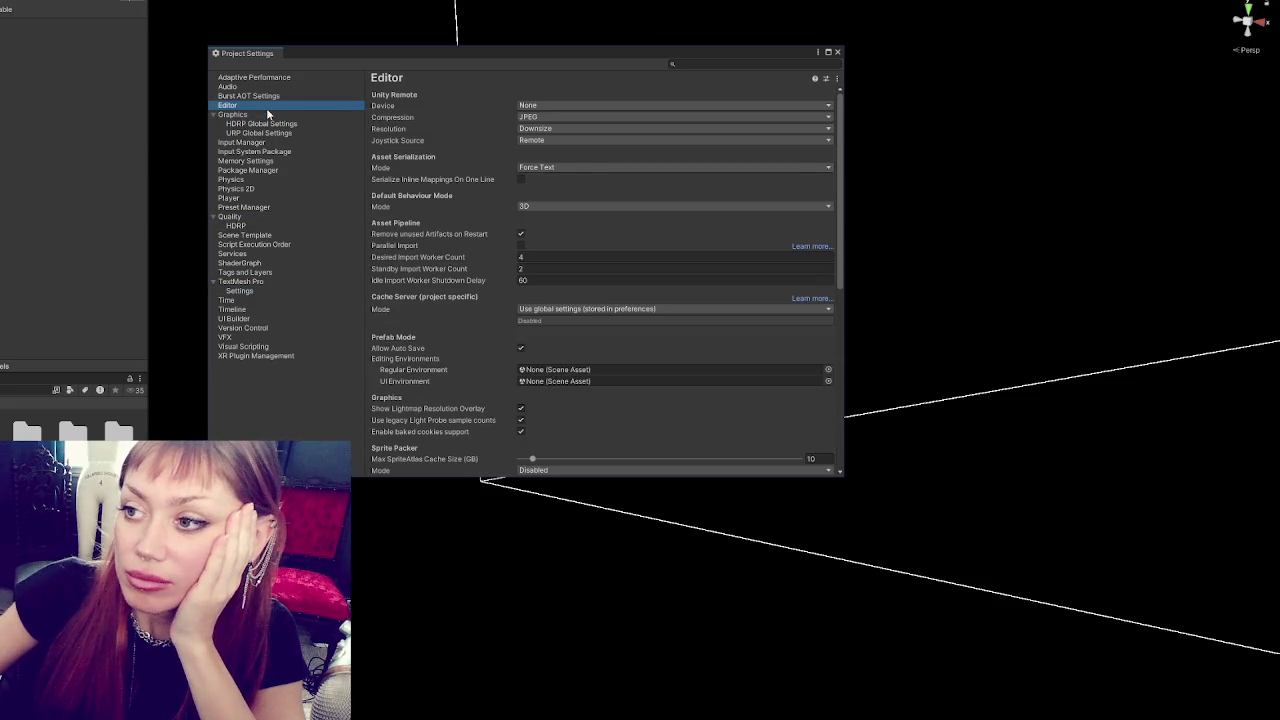
left_click(265, 142)
left_click(266, 152)
left_click(265, 161)
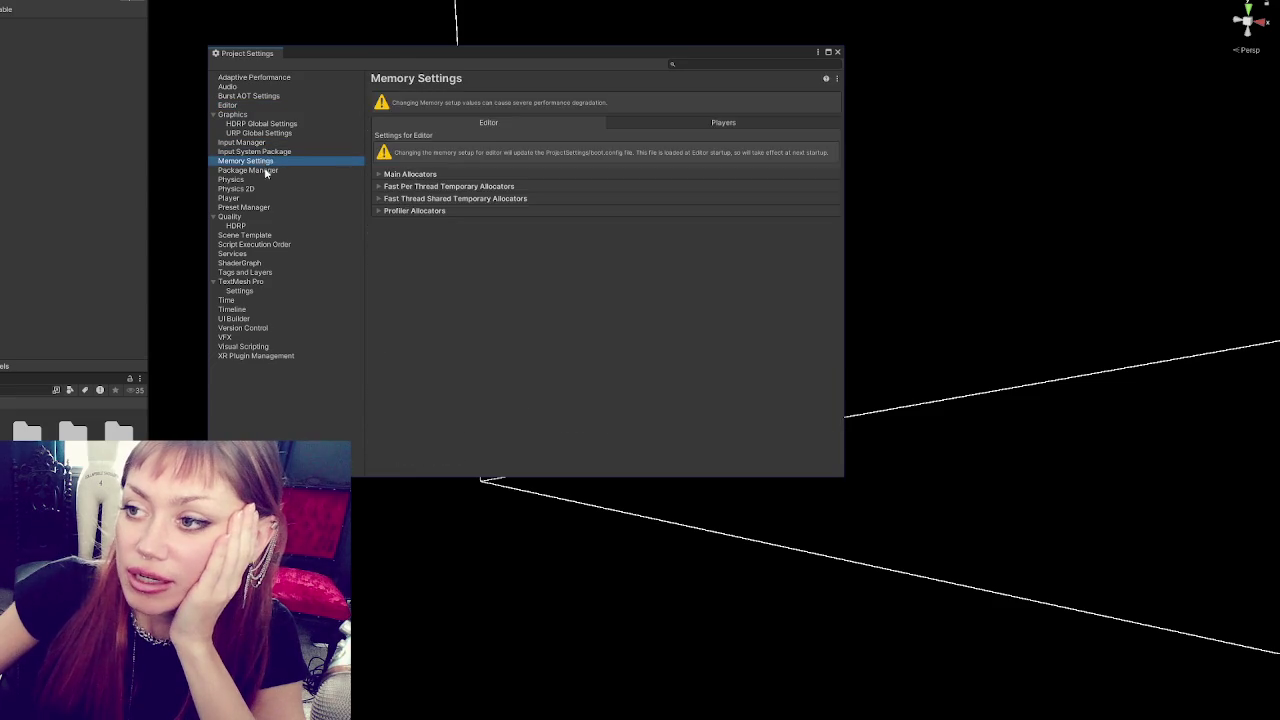
left_click(266, 170)
left_click(265, 179)
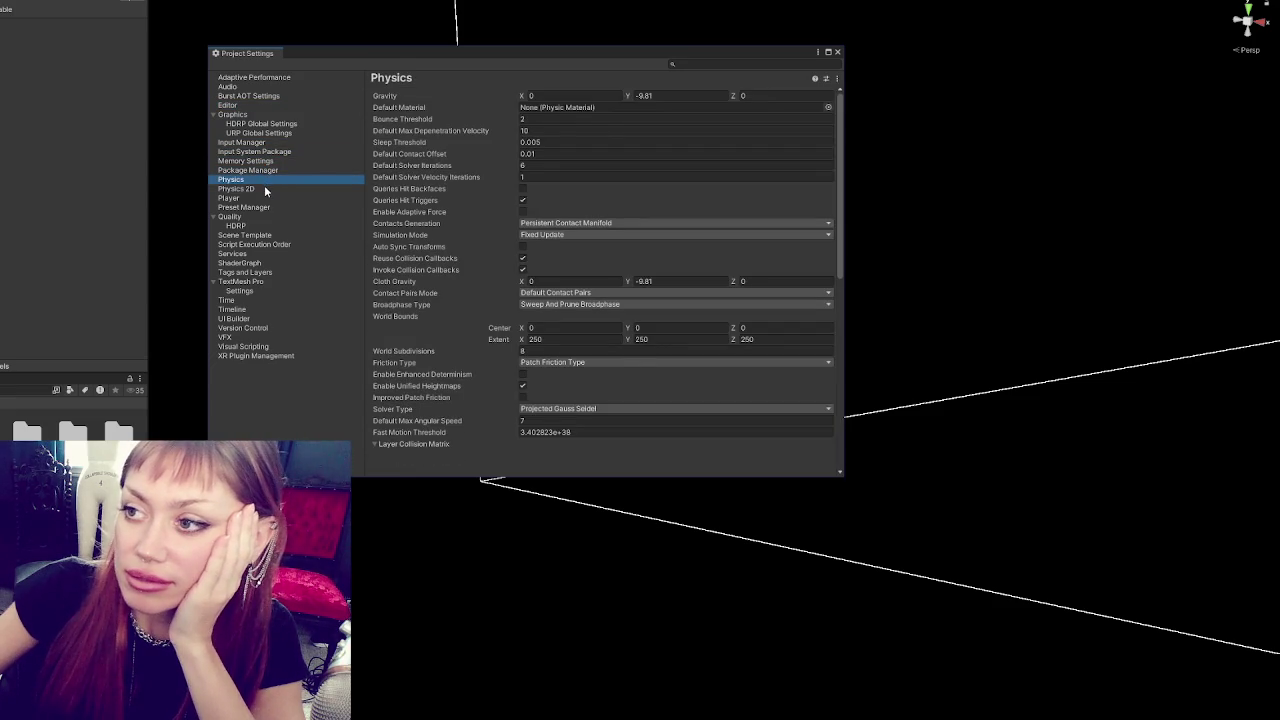
left_click(265, 188)
left_click(262, 199)
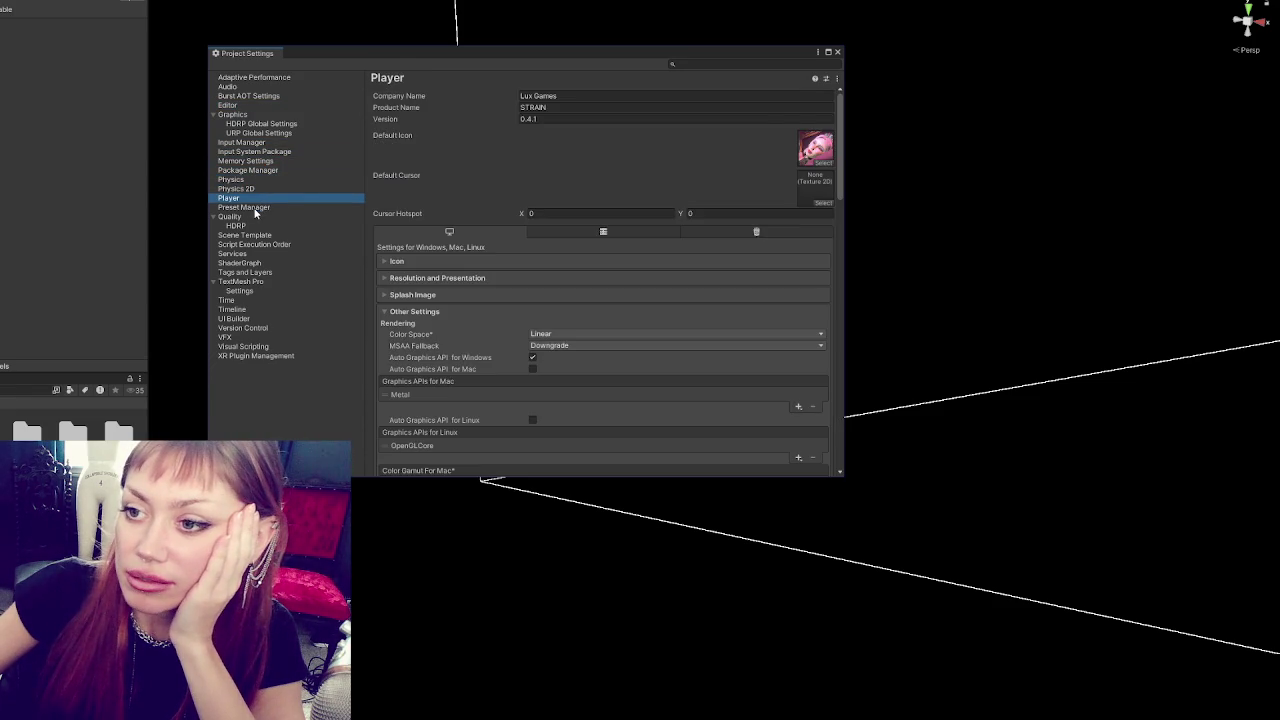
left_click(256, 208)
Return to Quality > HDRP and fold away the Lighting and Rendering sections.
left_click(269, 225)
scroll(498, 230, "down", 10)
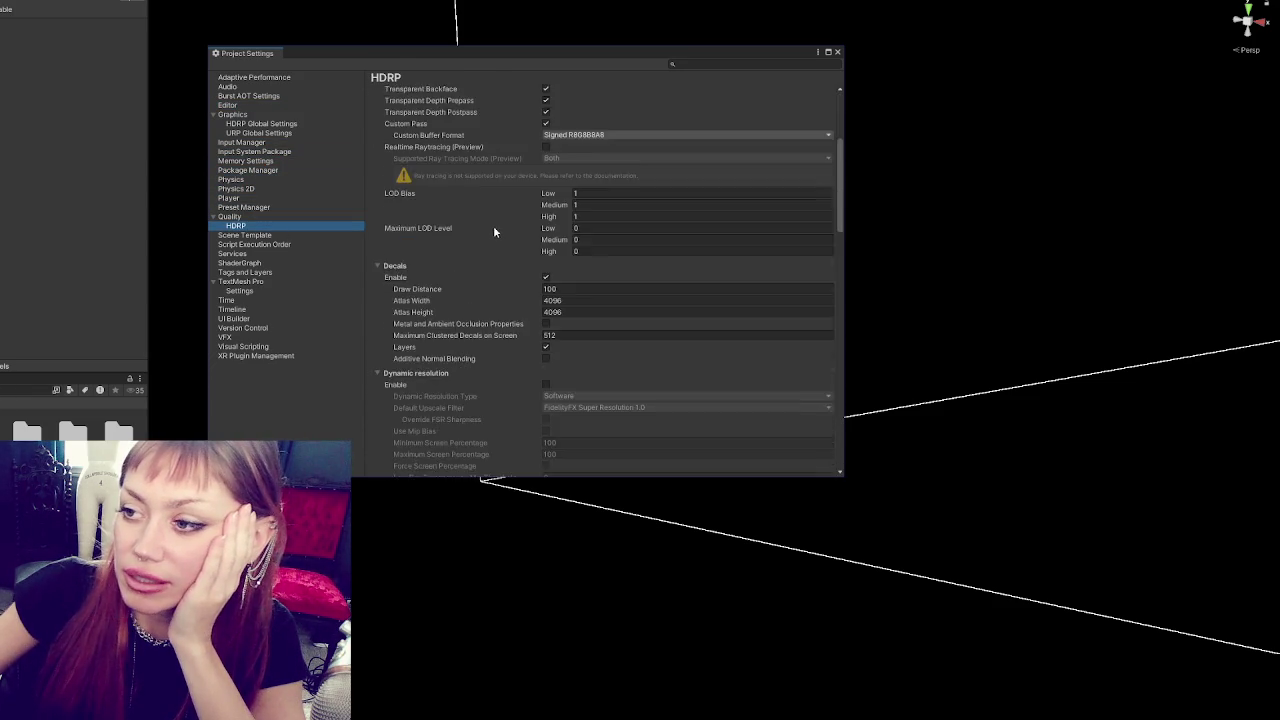
scroll(491, 265, "up", 10)
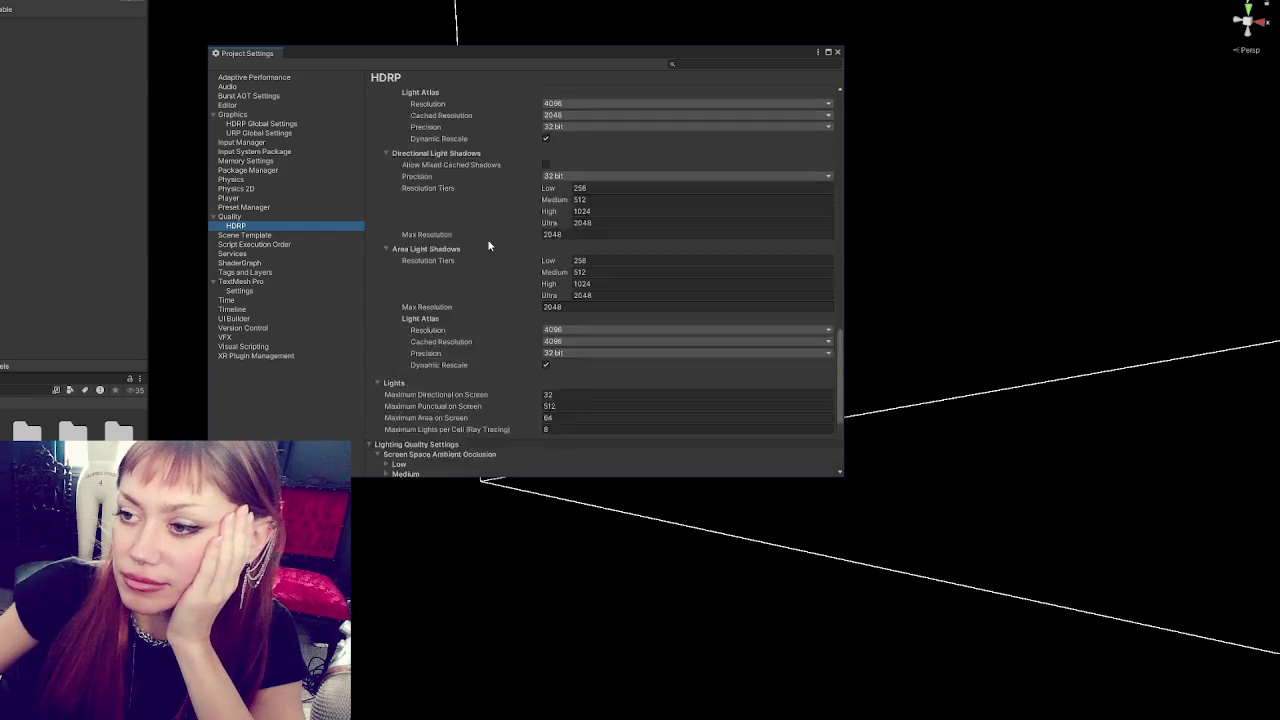
left_click(397, 341)
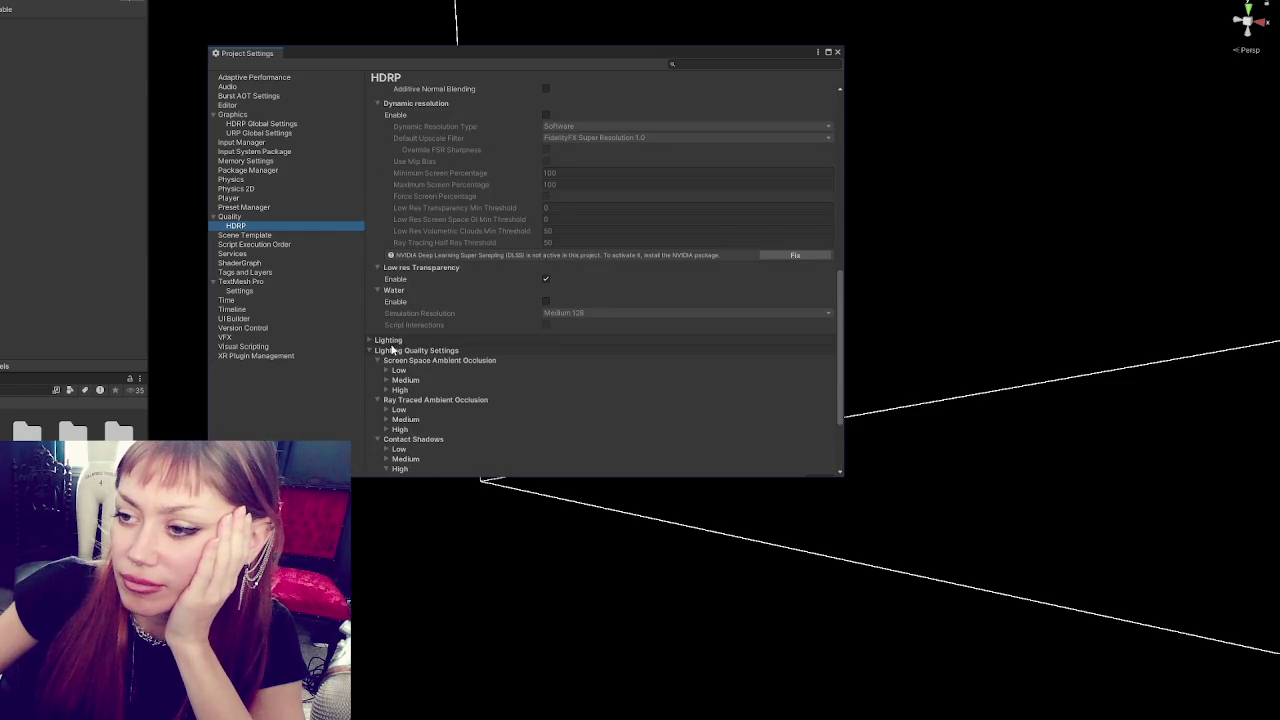
scroll(400, 345, "up", 10)
left_click(392, 206)
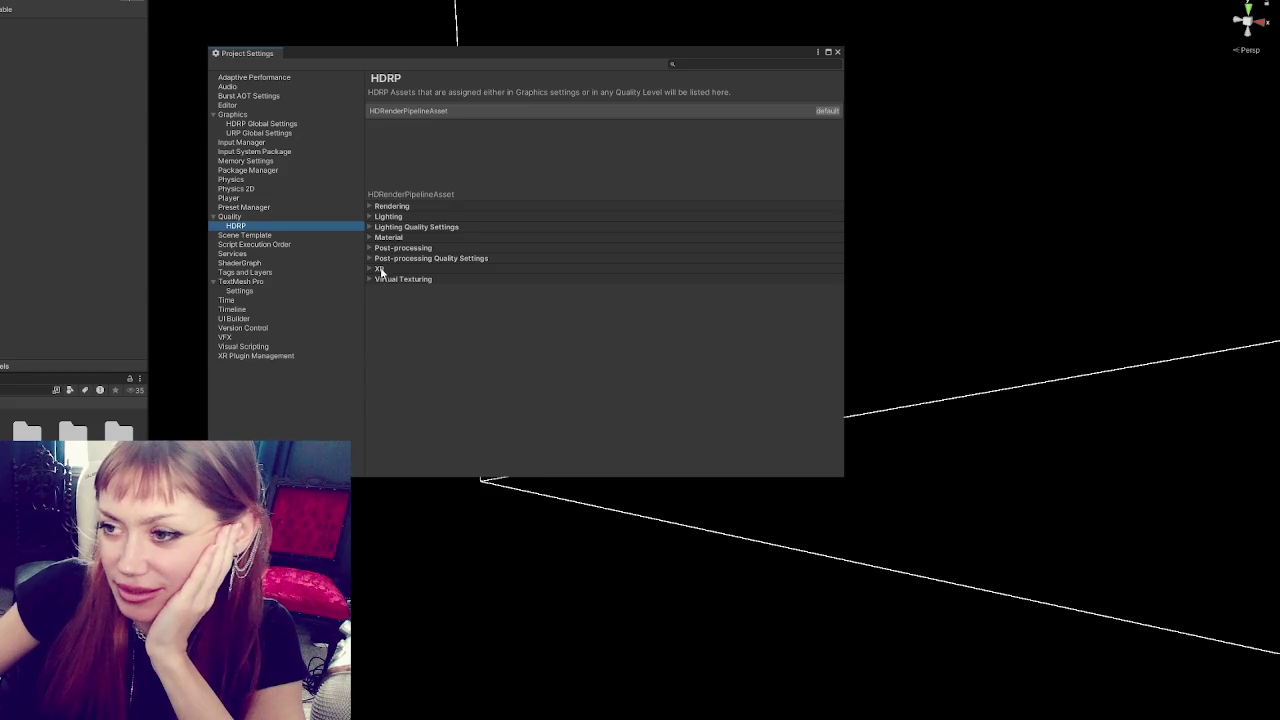
Expand HDRP Lighting and fold the Volumetrics, Light Probe Lighting and Sky subsections.
left_click(386, 216)
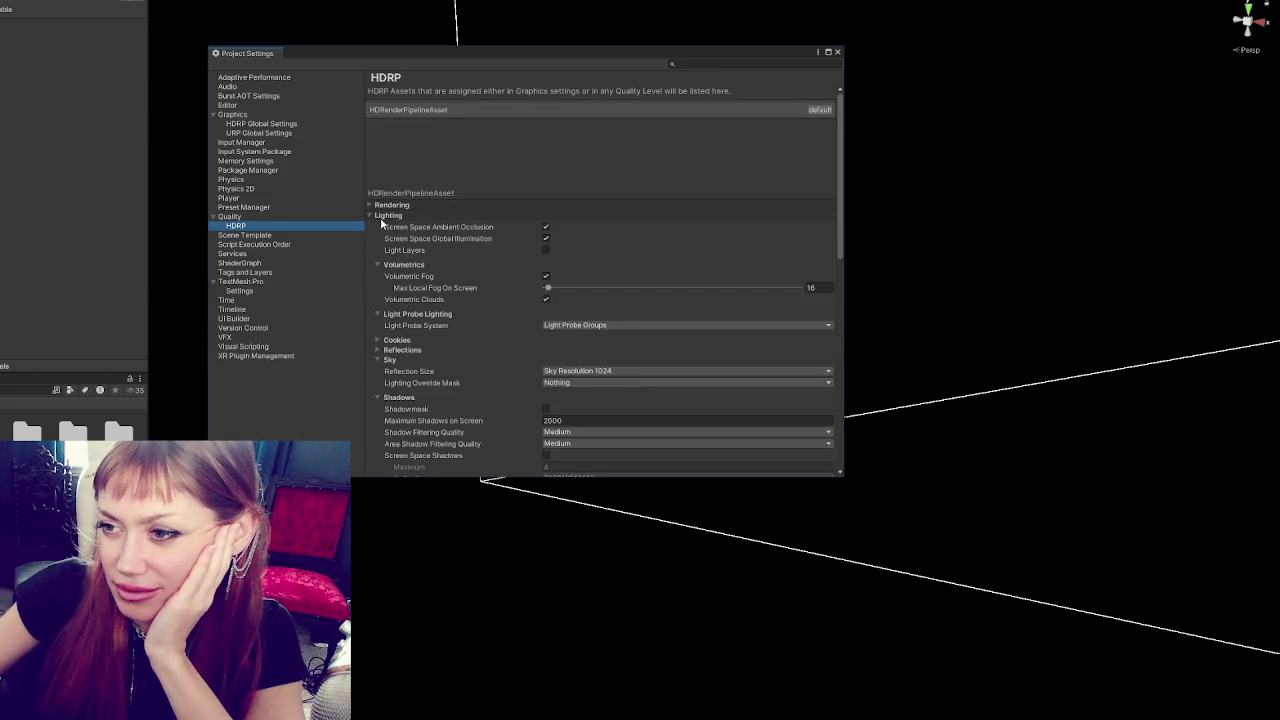
scroll(605, 257, "down", 1)
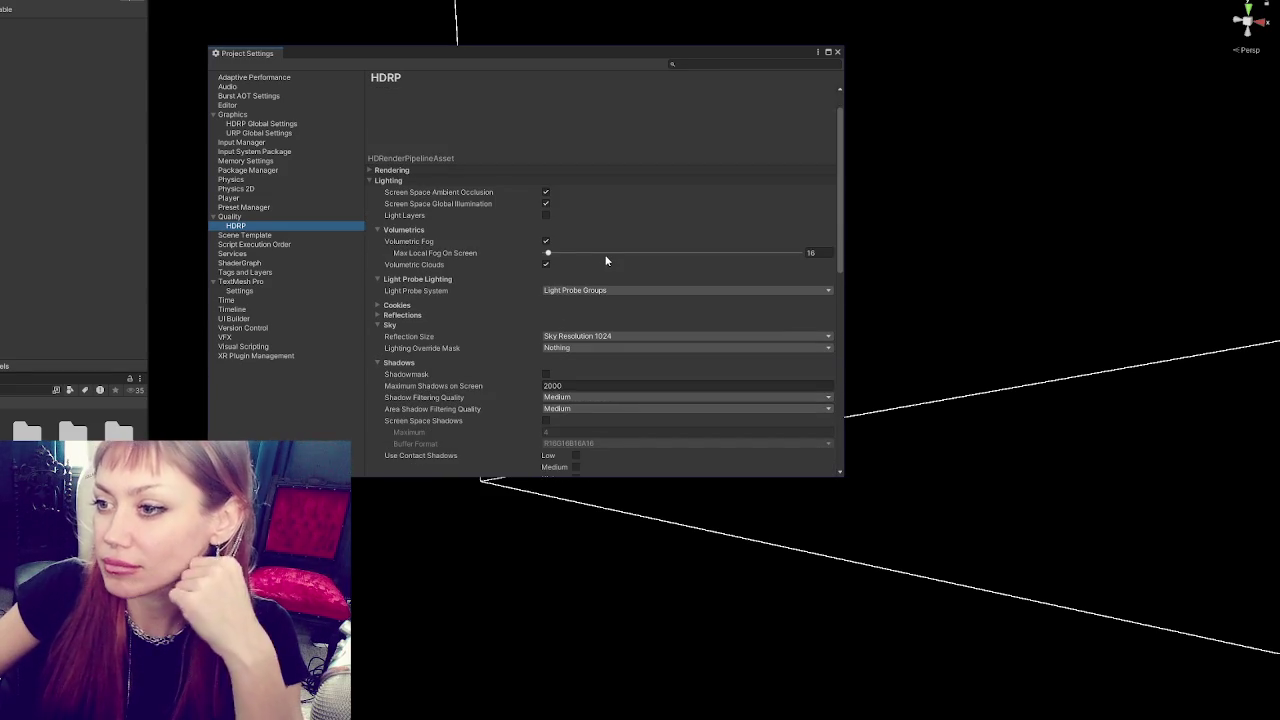
scroll(605, 260, "down", 2)
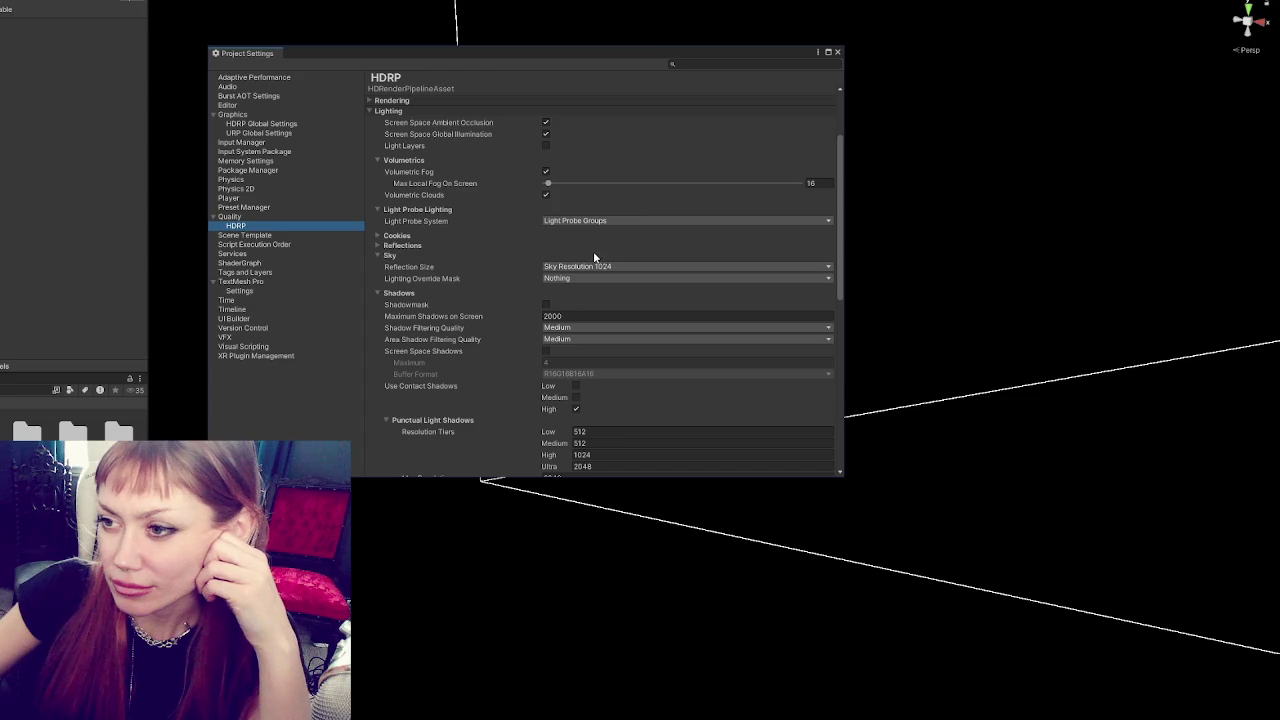
left_click(388, 256)
left_click(402, 162)
left_click(388, 172)
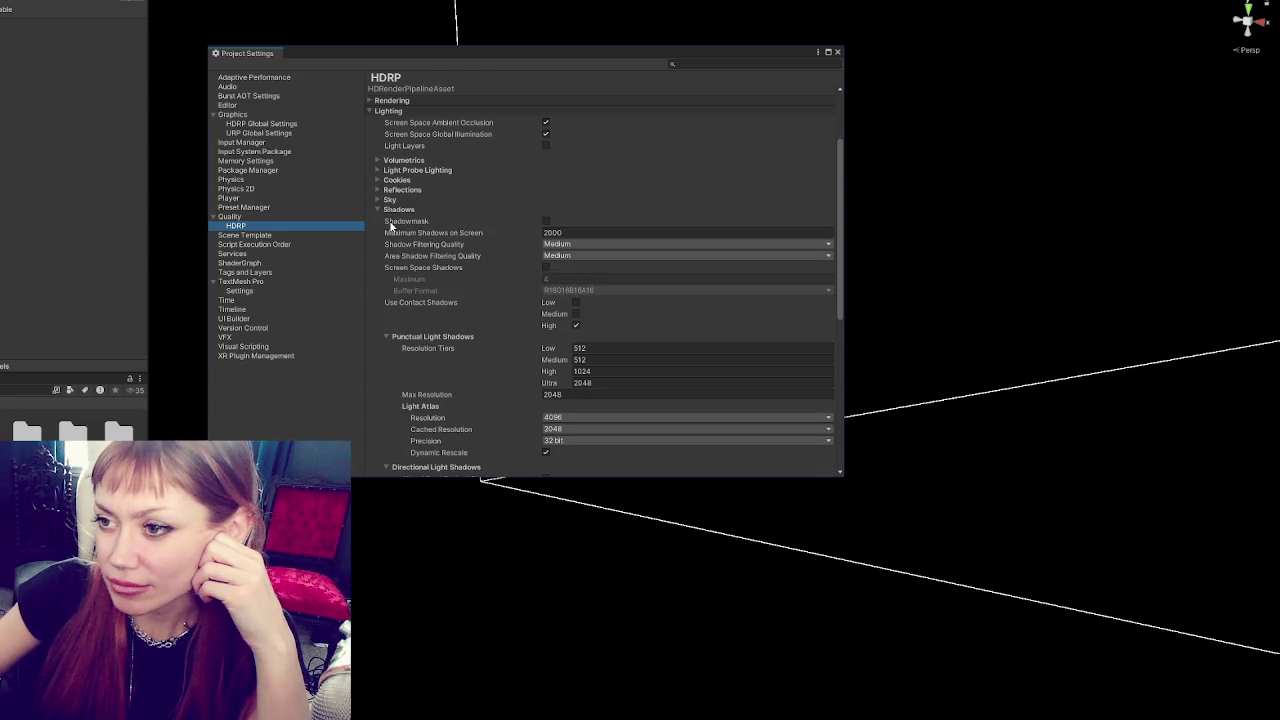
Review the shadow settings, then fold Directional Light Shadows, Area Light Shadows and Shadows.
scroll(425, 225, "down", 1)
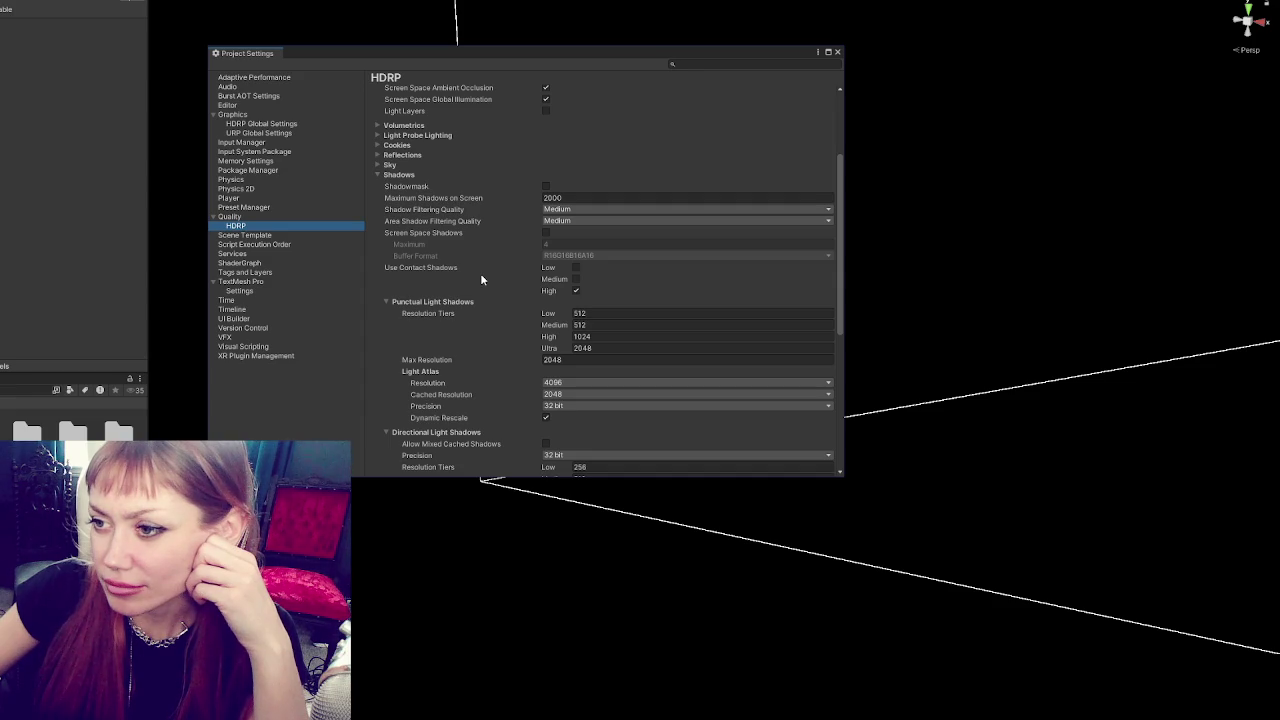
scroll(480, 280, "down", 1)
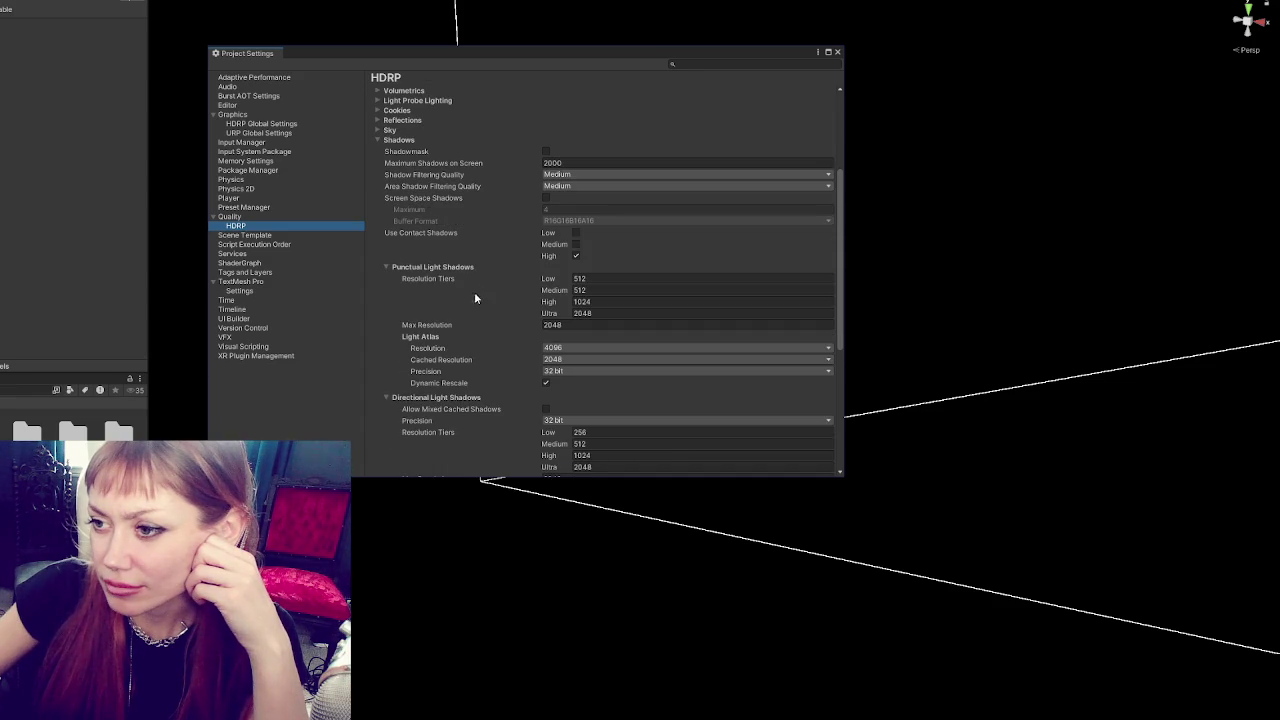
scroll(473, 306, "down", 1)
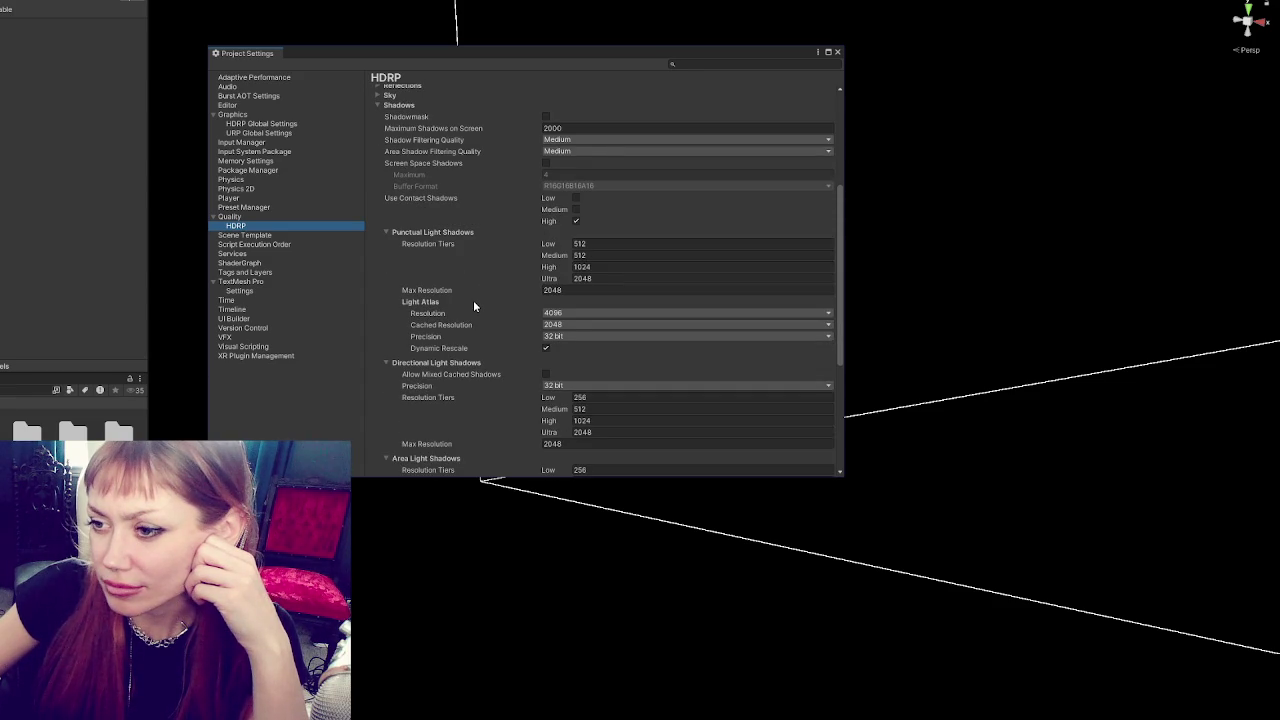
scroll(474, 306, "down", 2)
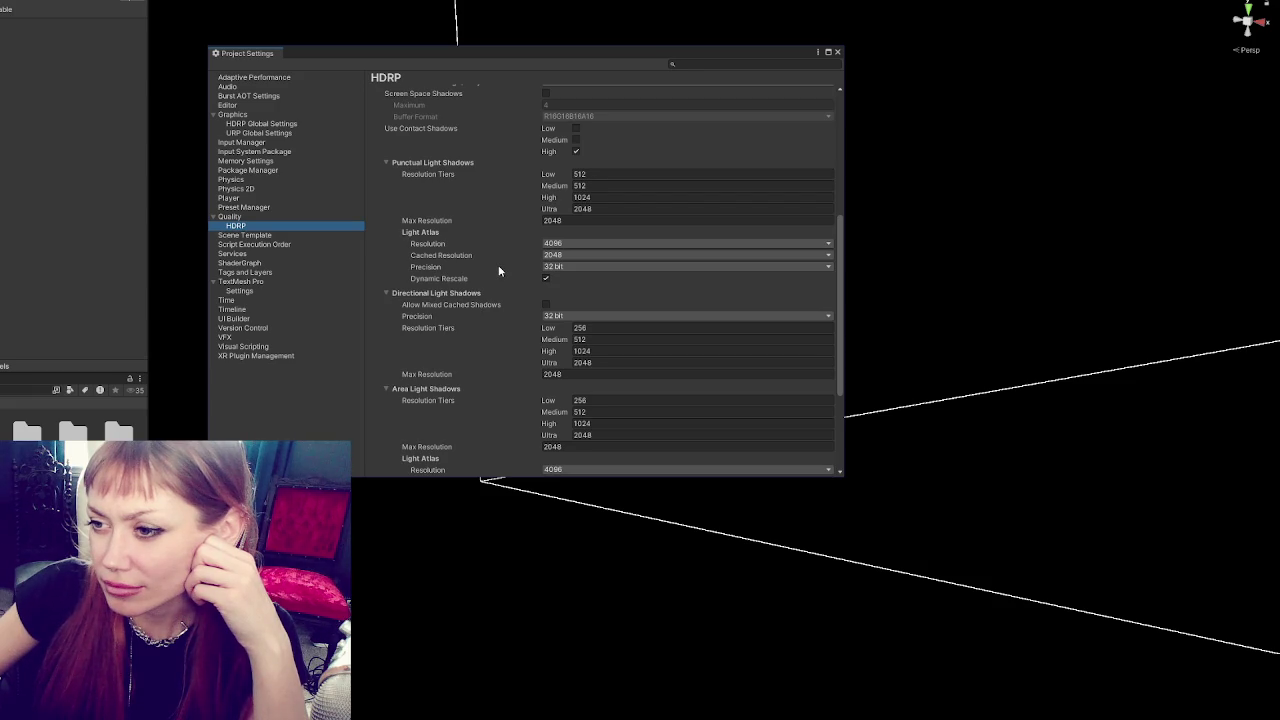
scroll(462, 324, "down", 1)
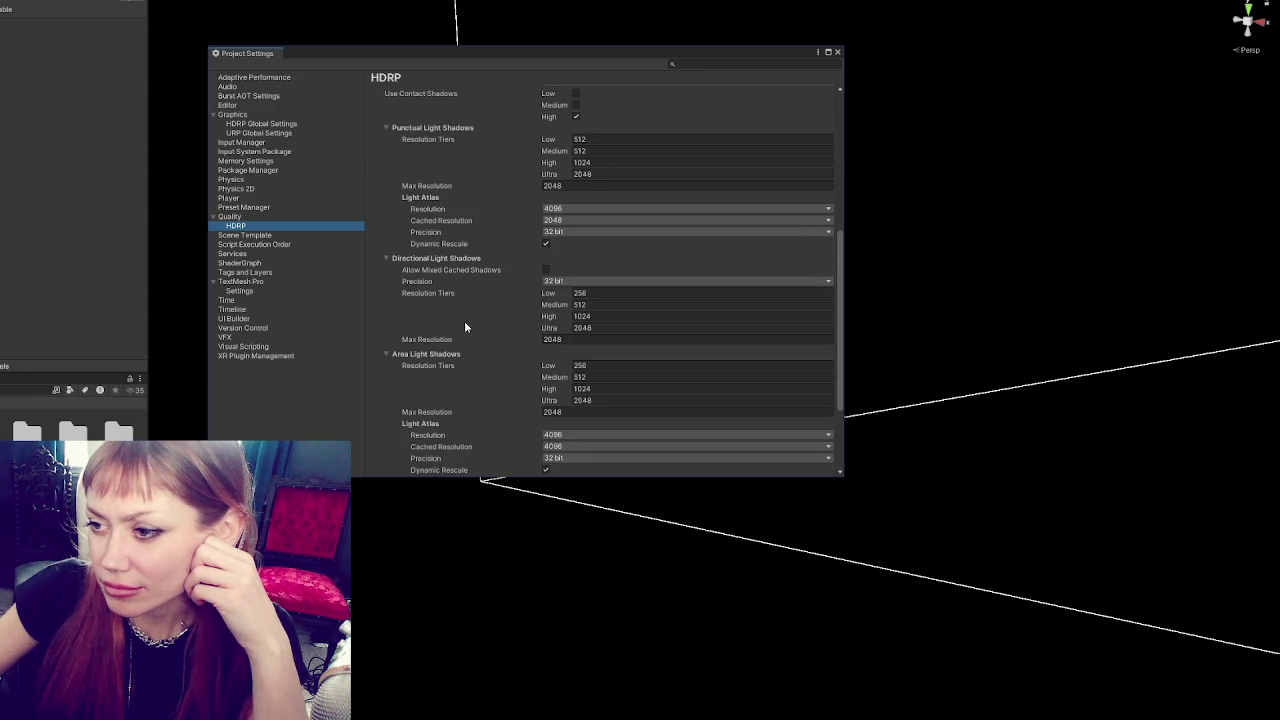
left_click(430, 258)
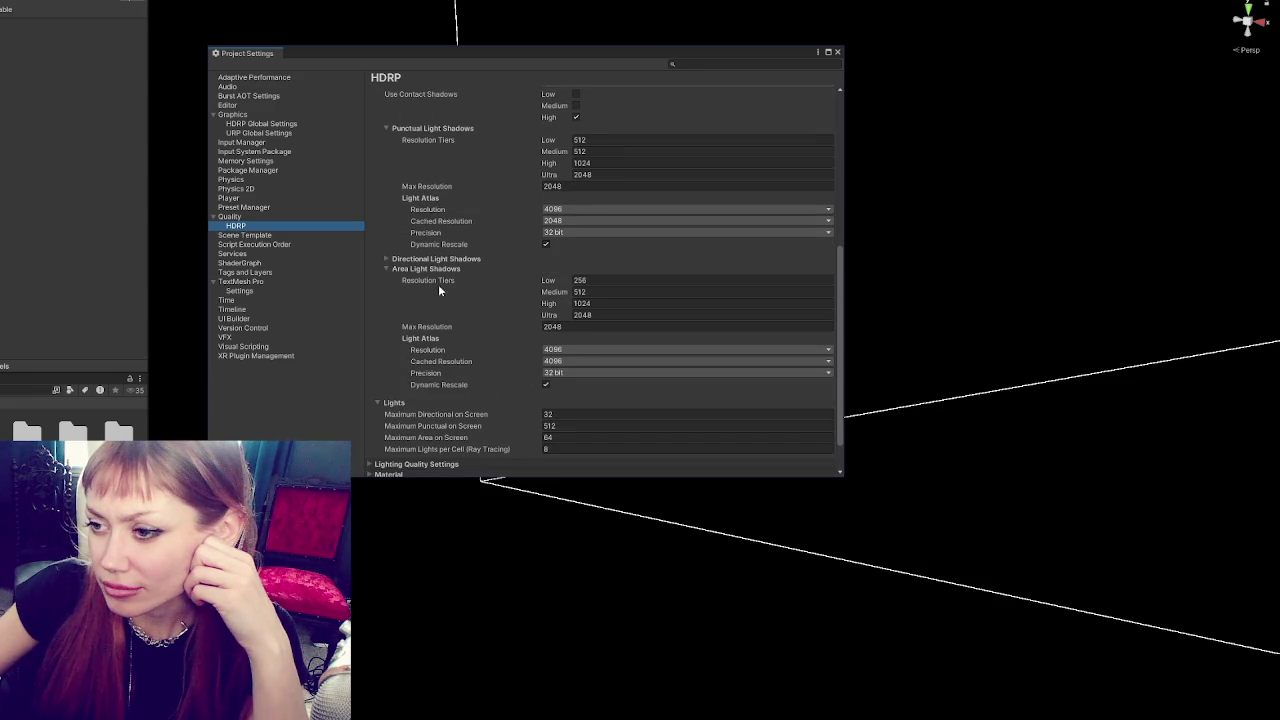
left_click(426, 268)
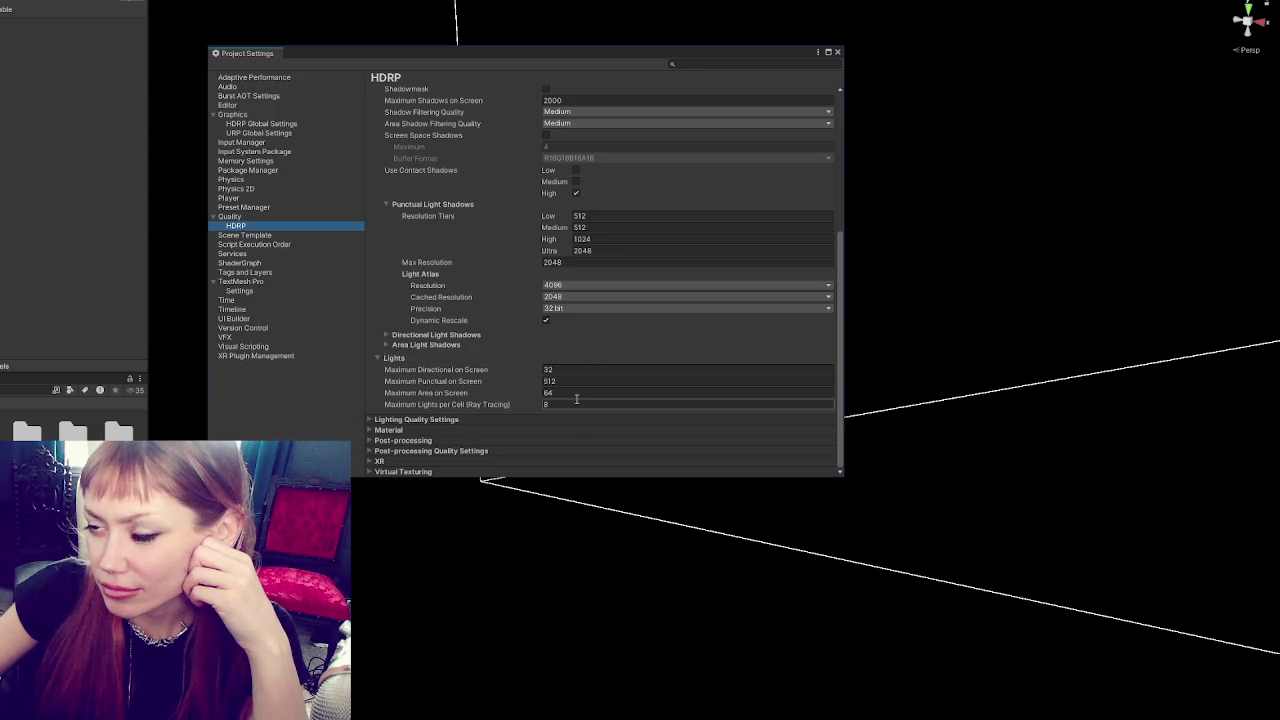
scroll(507, 317, "up", 3)
left_click(403, 215)
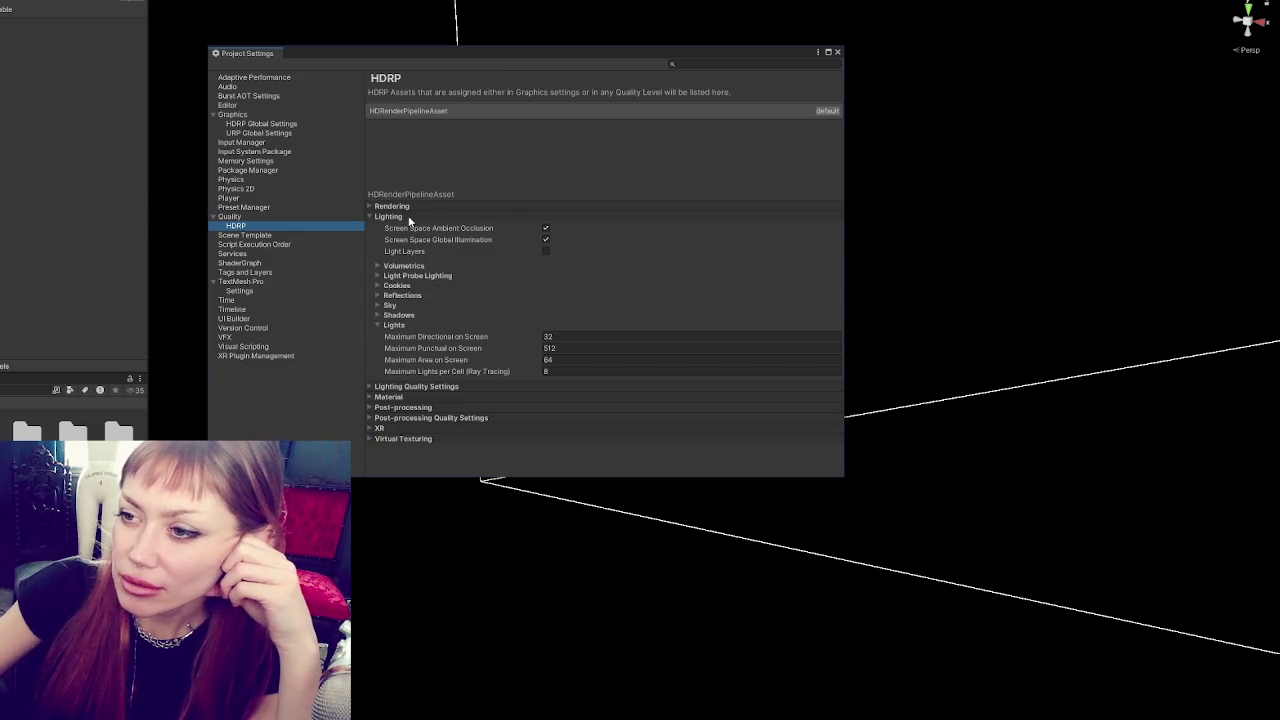
Fold Lighting, scroll through the expanded Rendering settings, then collapse Rendering again.
left_click(410, 217)
left_click(406, 205)
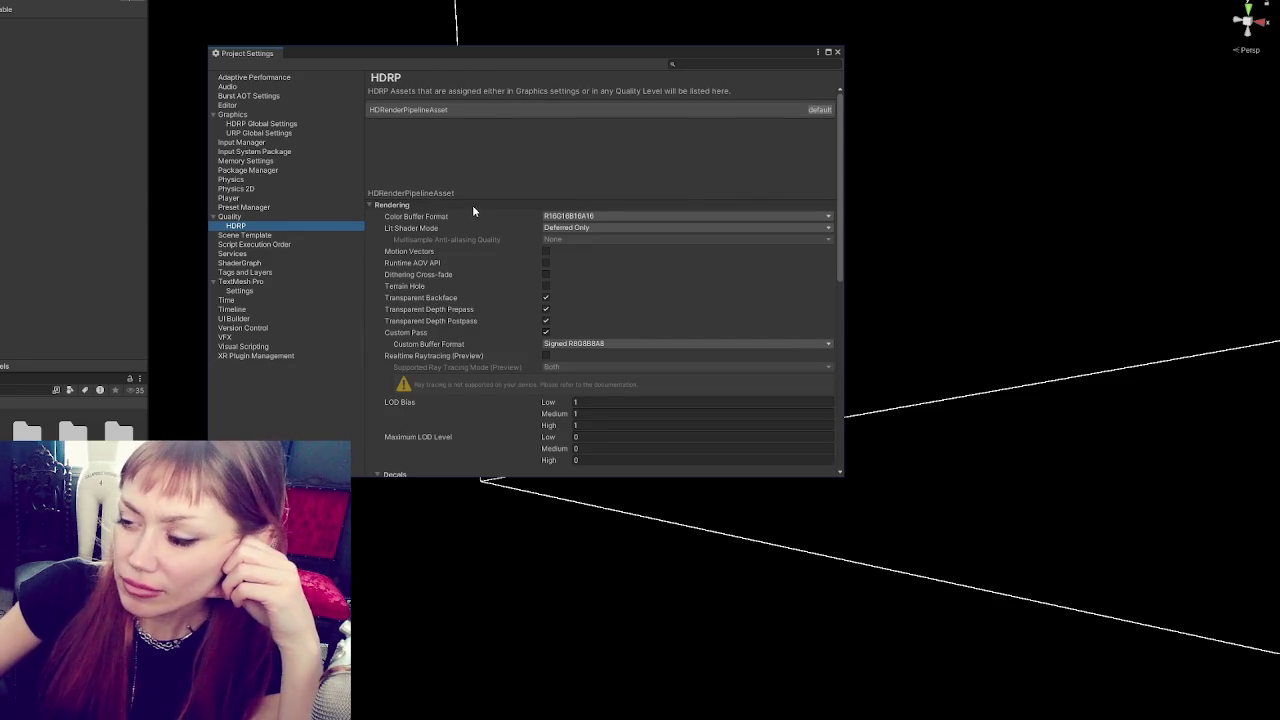
scroll(680, 241, "down", 5)
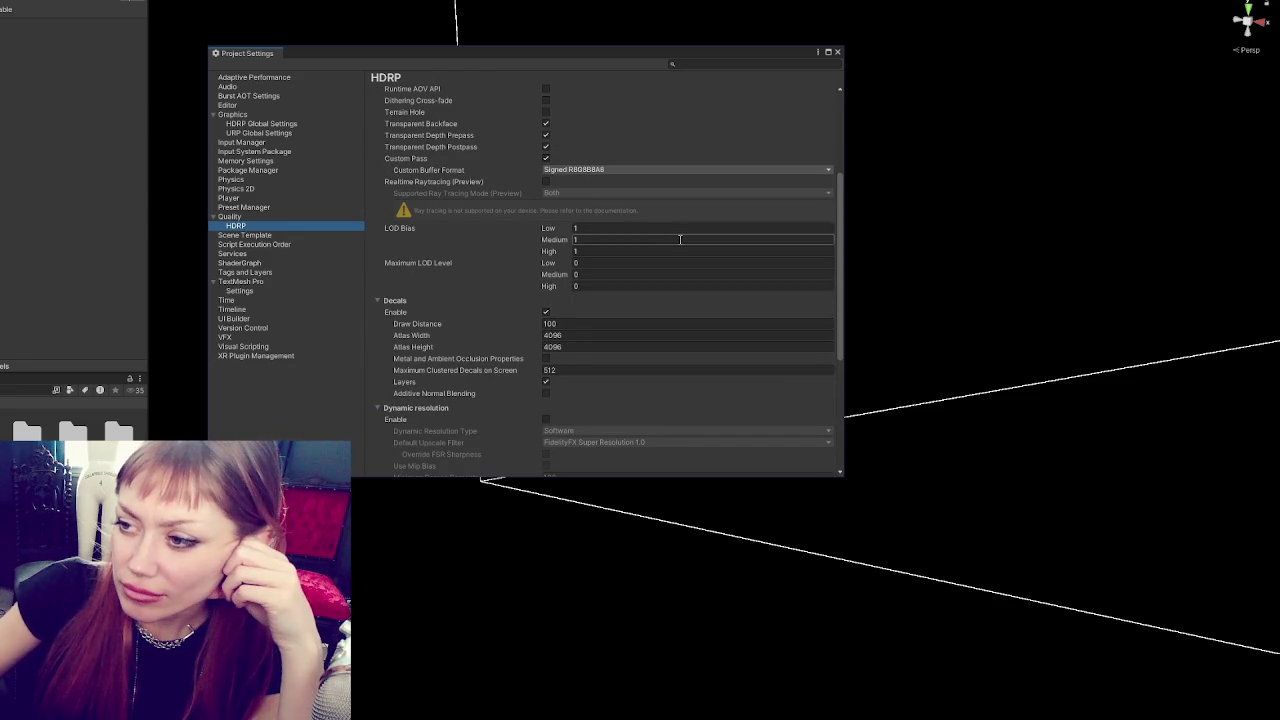
scroll(497, 241, "down", 3)
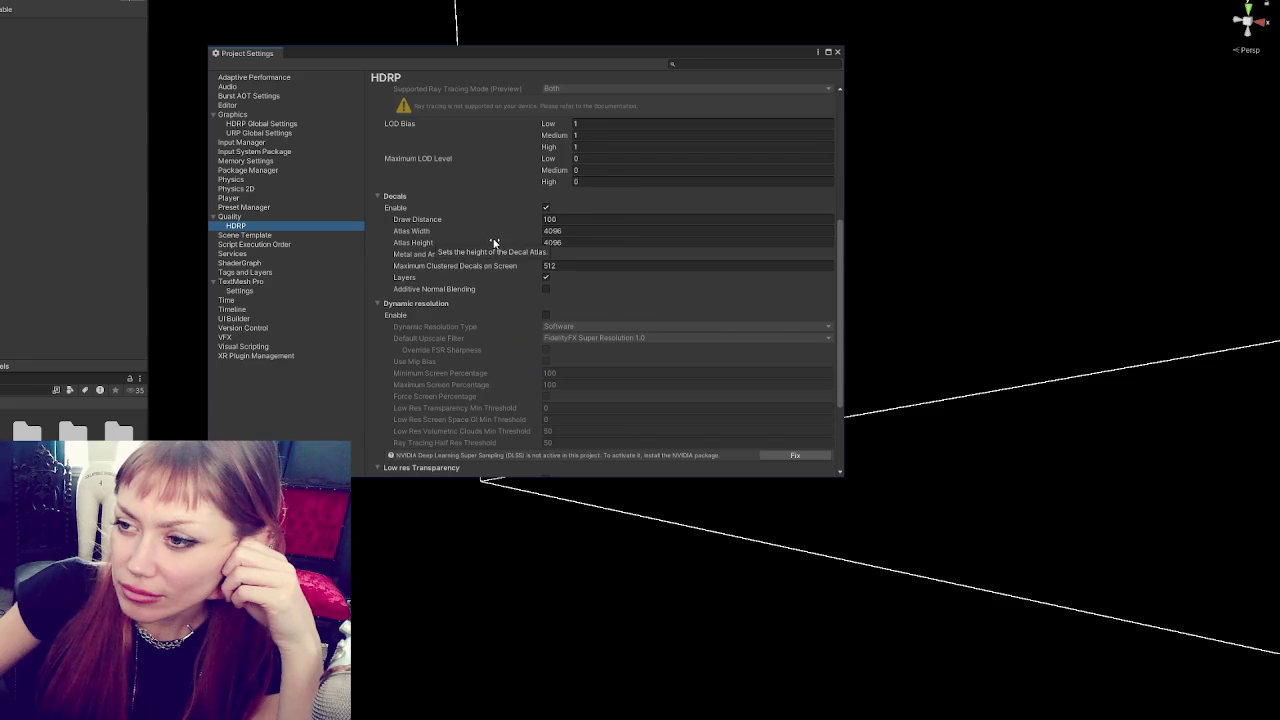
scroll(493, 243, "down", 4)
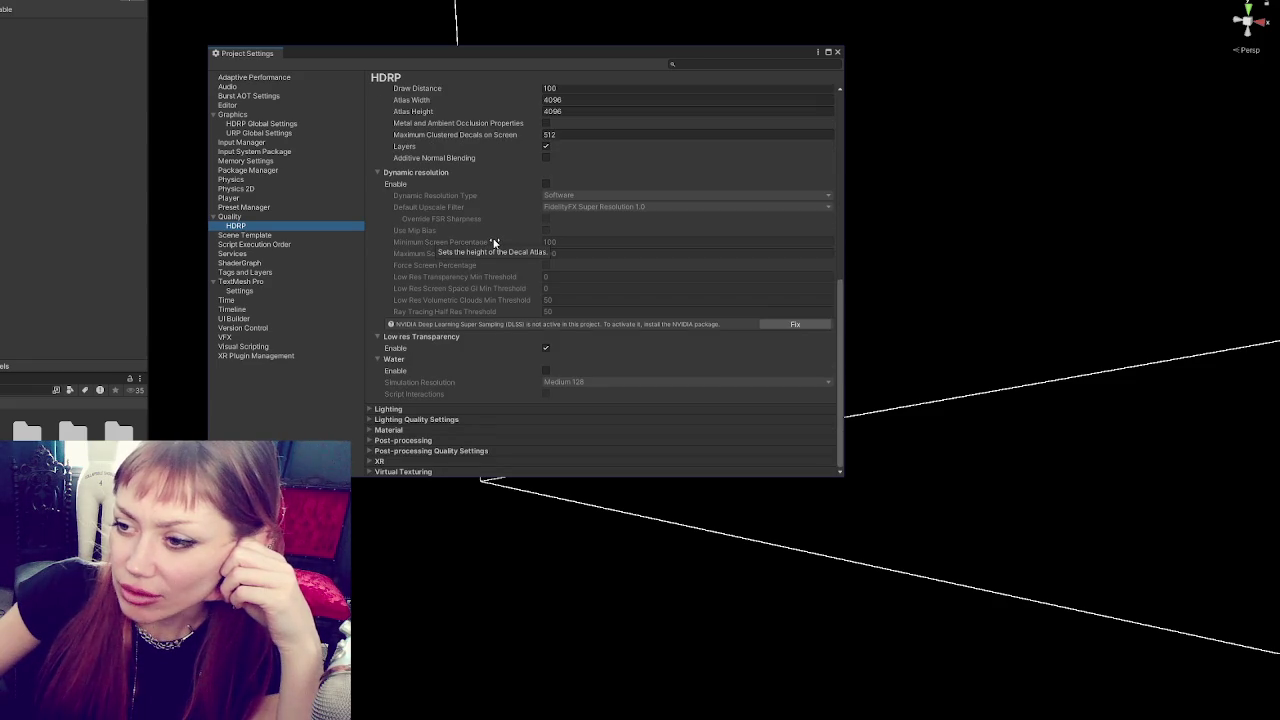
scroll(493, 243, "up", 10)
left_click(458, 207)
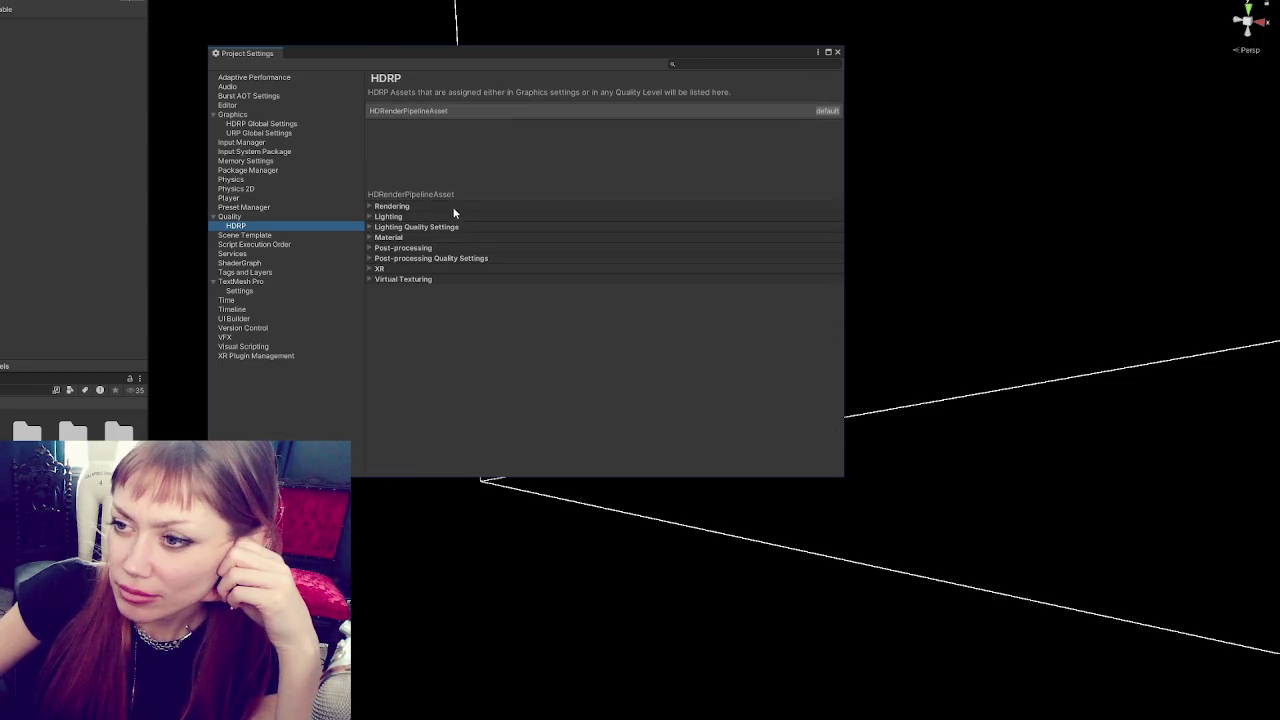
Review the Lighting Quality SSAO and Contact Shadows High settings, then close Project Settings.
left_click(420, 228)
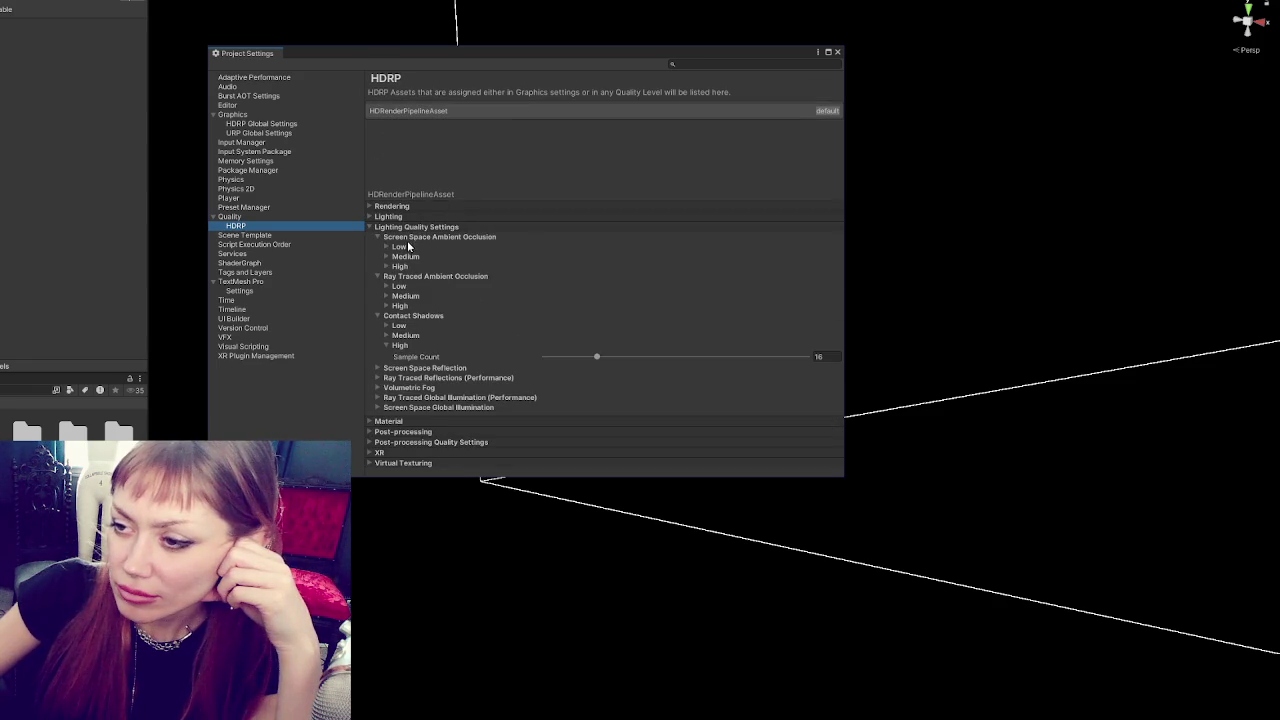
left_click(401, 267)
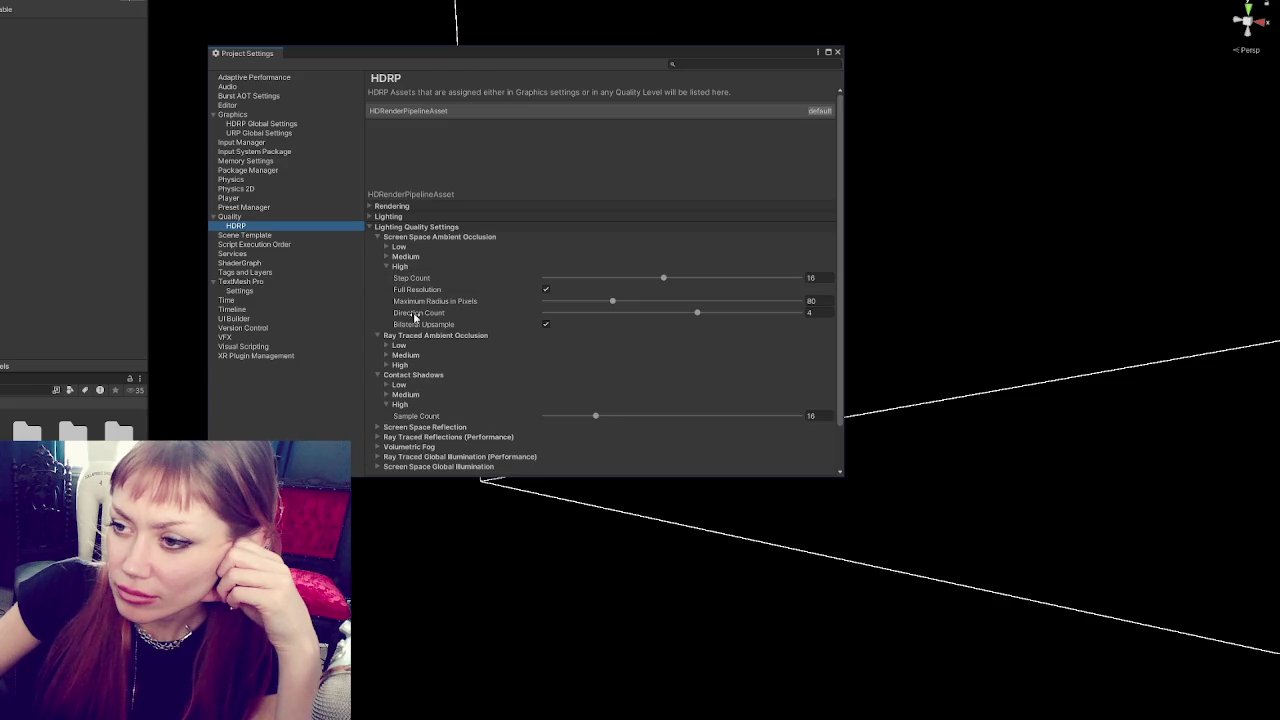
left_click(400, 266)
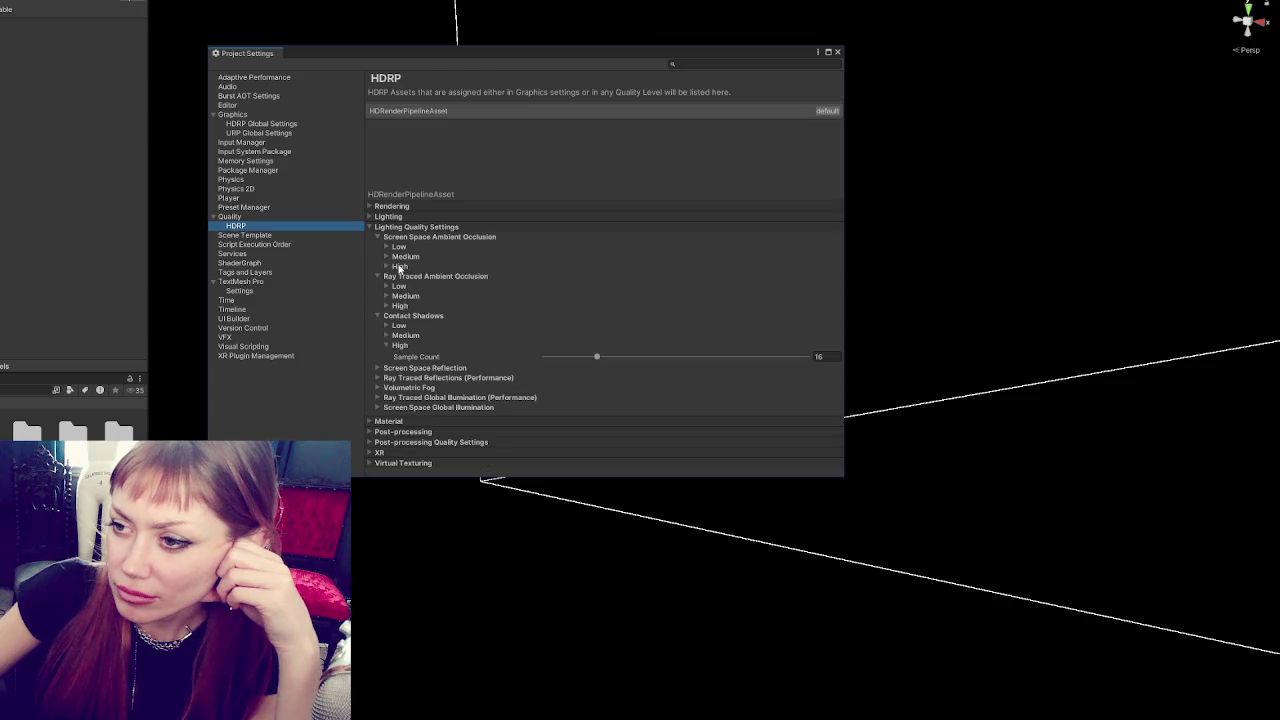
left_click(401, 345)
left_click(401, 345)
left_click(401, 345)
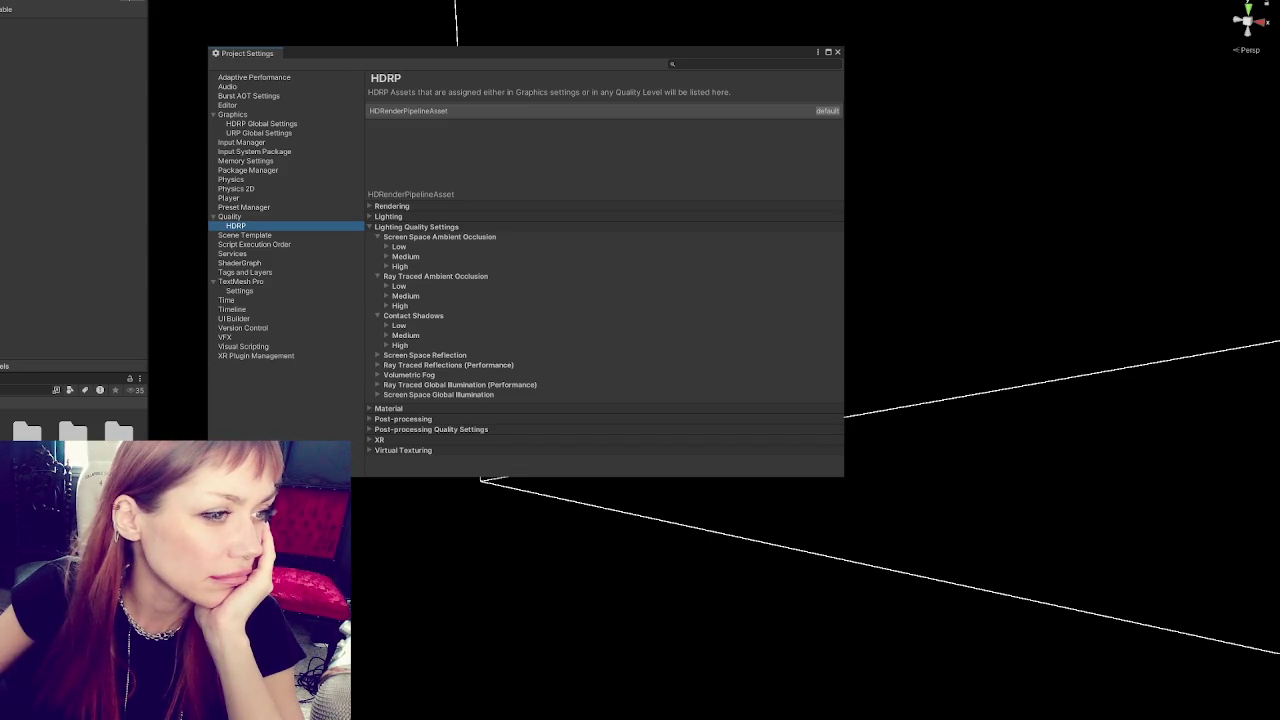
left_click(837, 51)
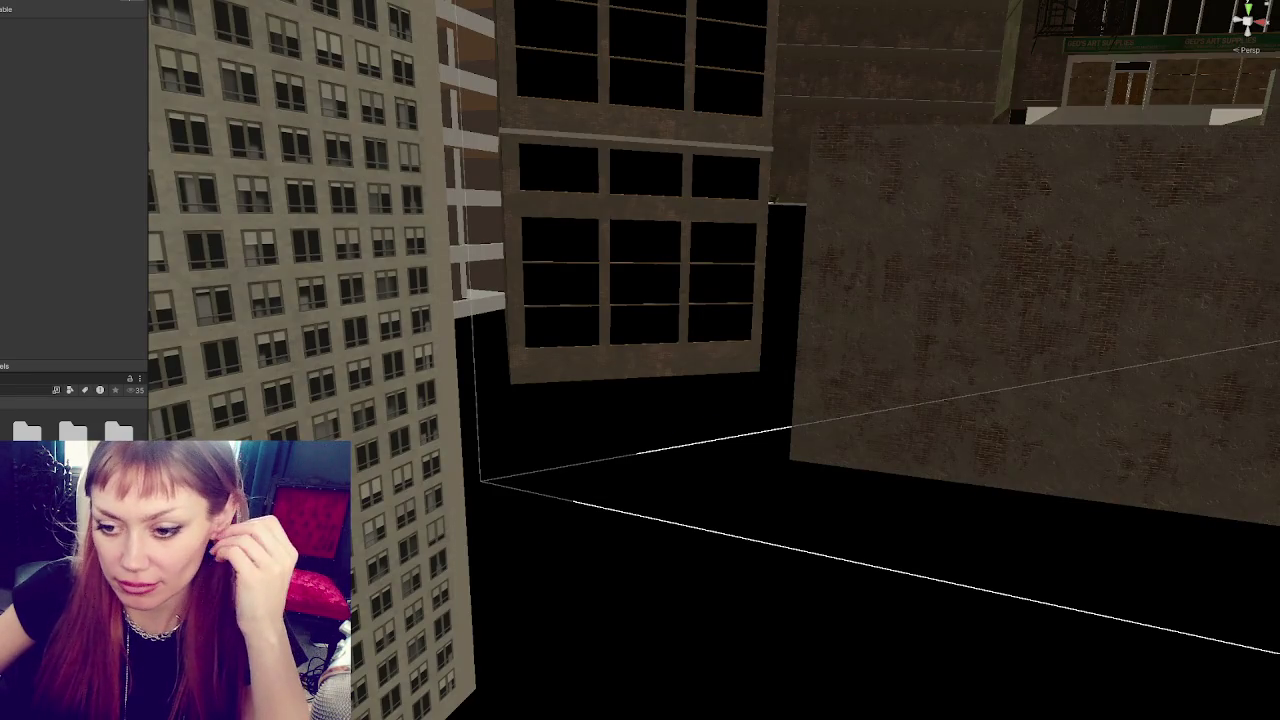
Load the garden scene asset additively from the Project panel's context menu.
right_click(74, 414)
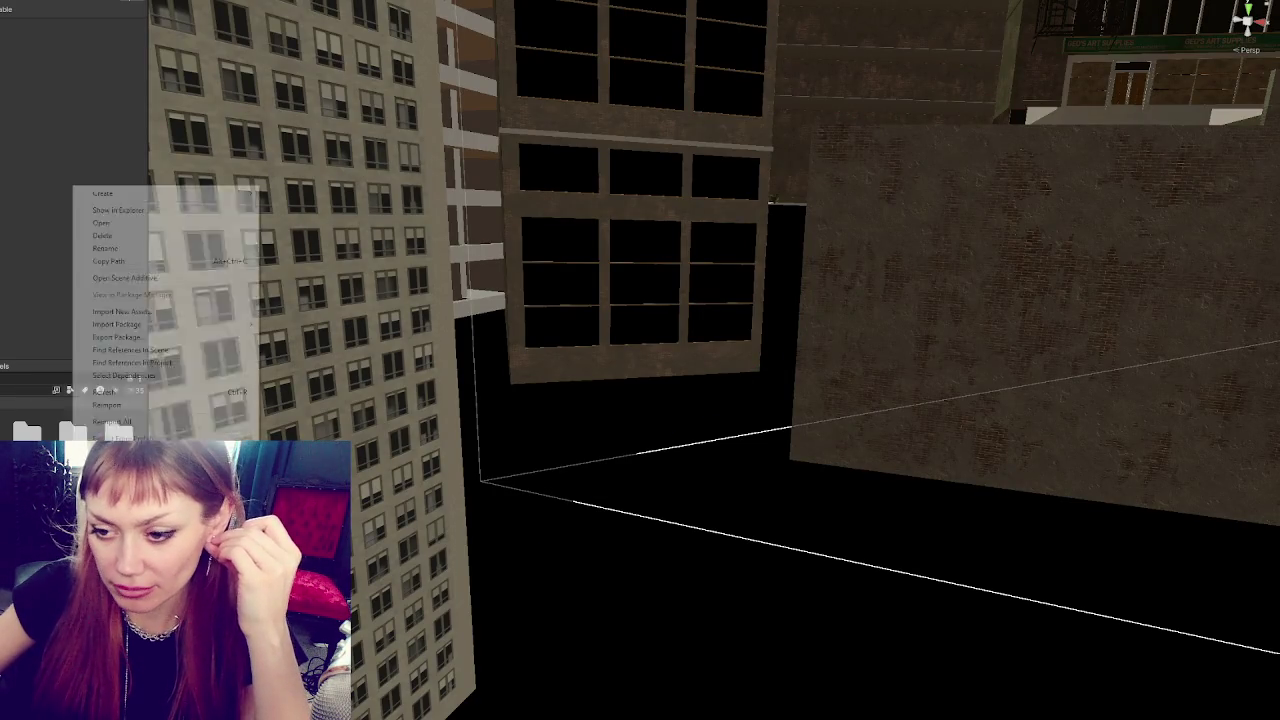
left_click(185, 278)
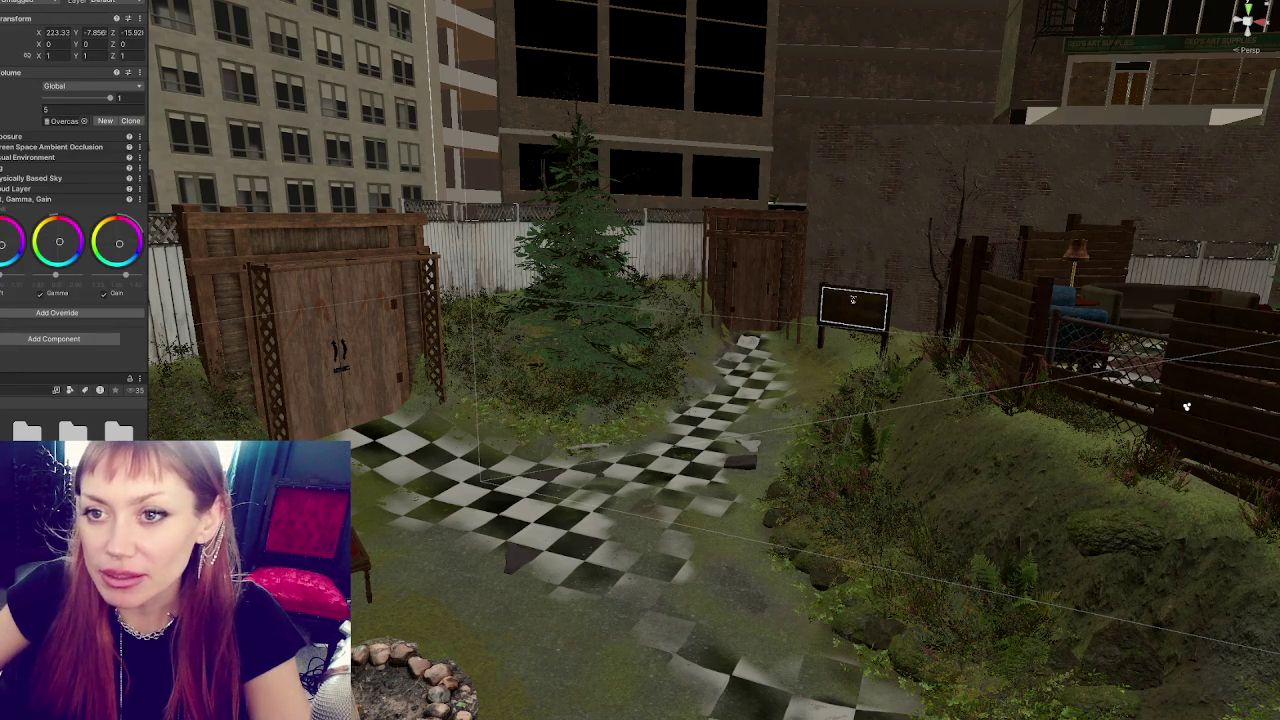
left_click(13, 329)
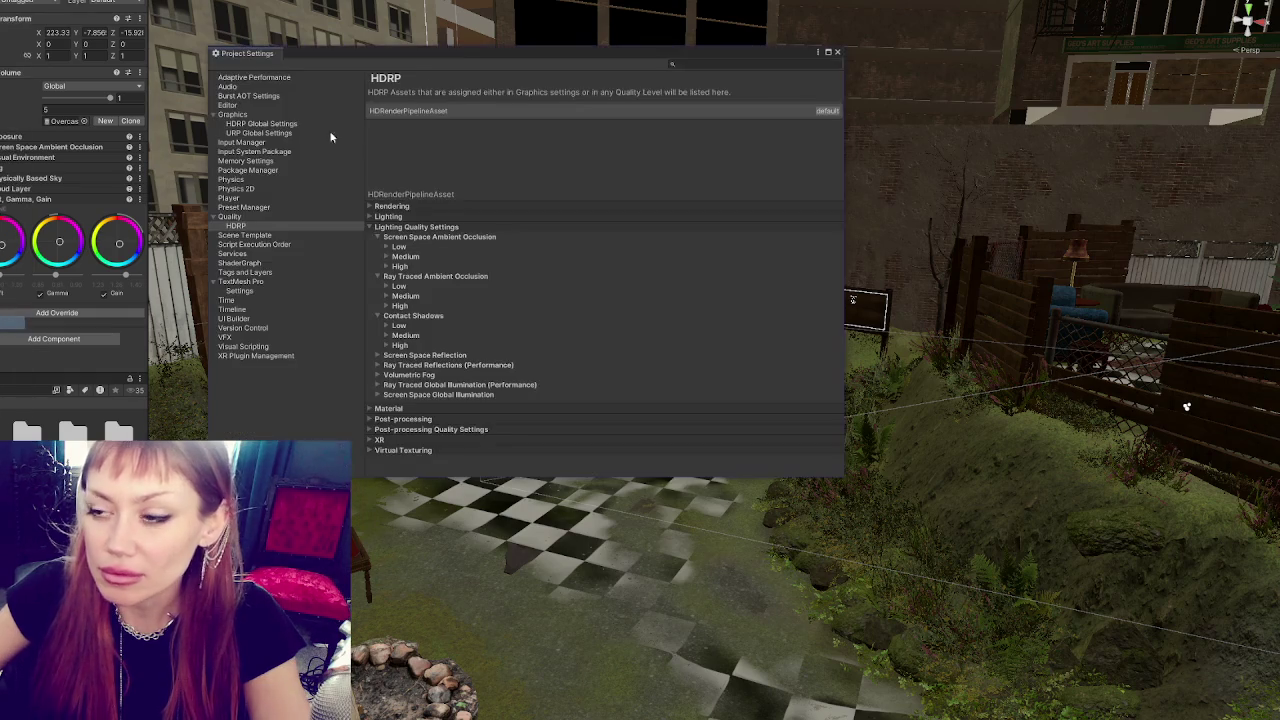
left_click(824, 111)
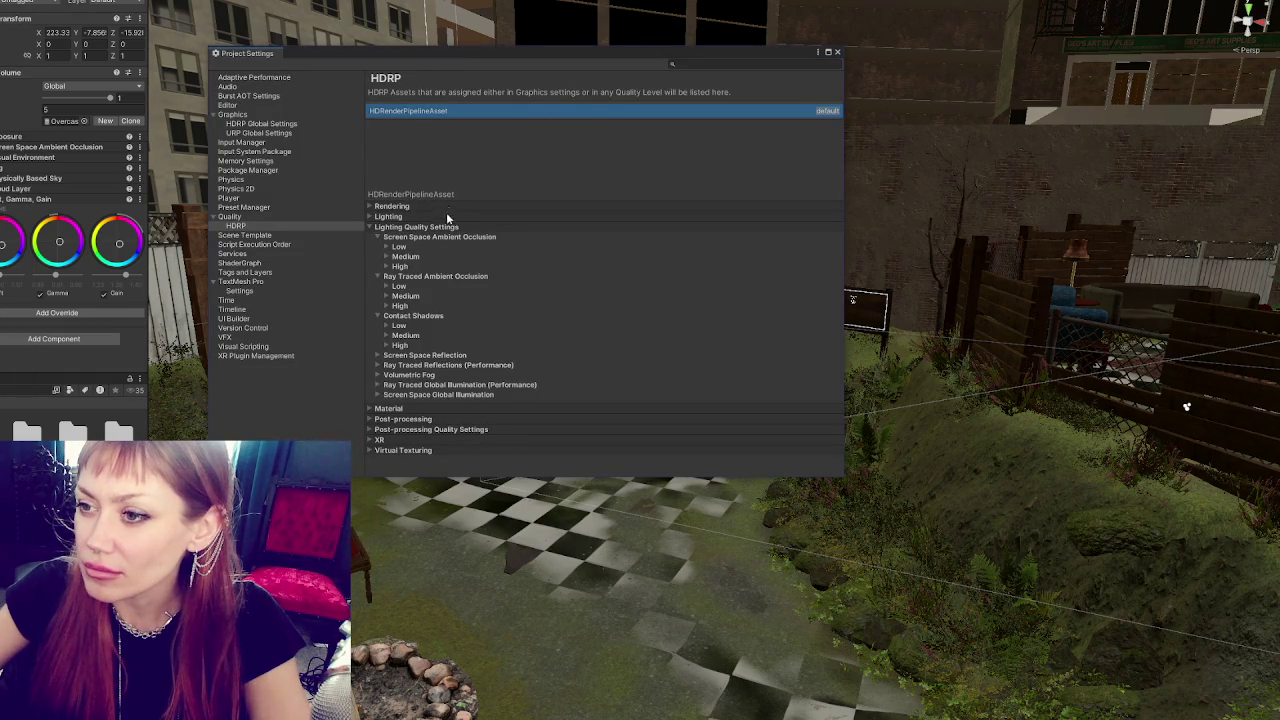
left_click(392, 228)
left_click(250, 216)
left_click(572, 241)
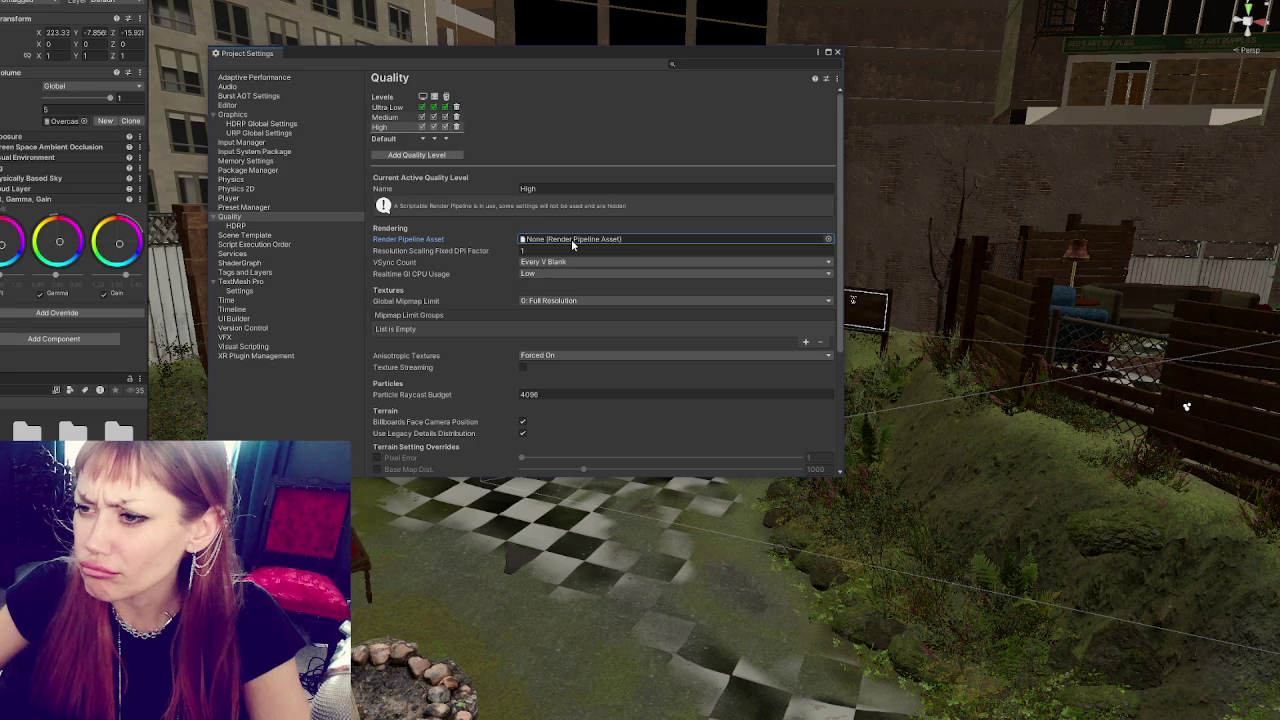
scroll(625, 240, "down", 5)
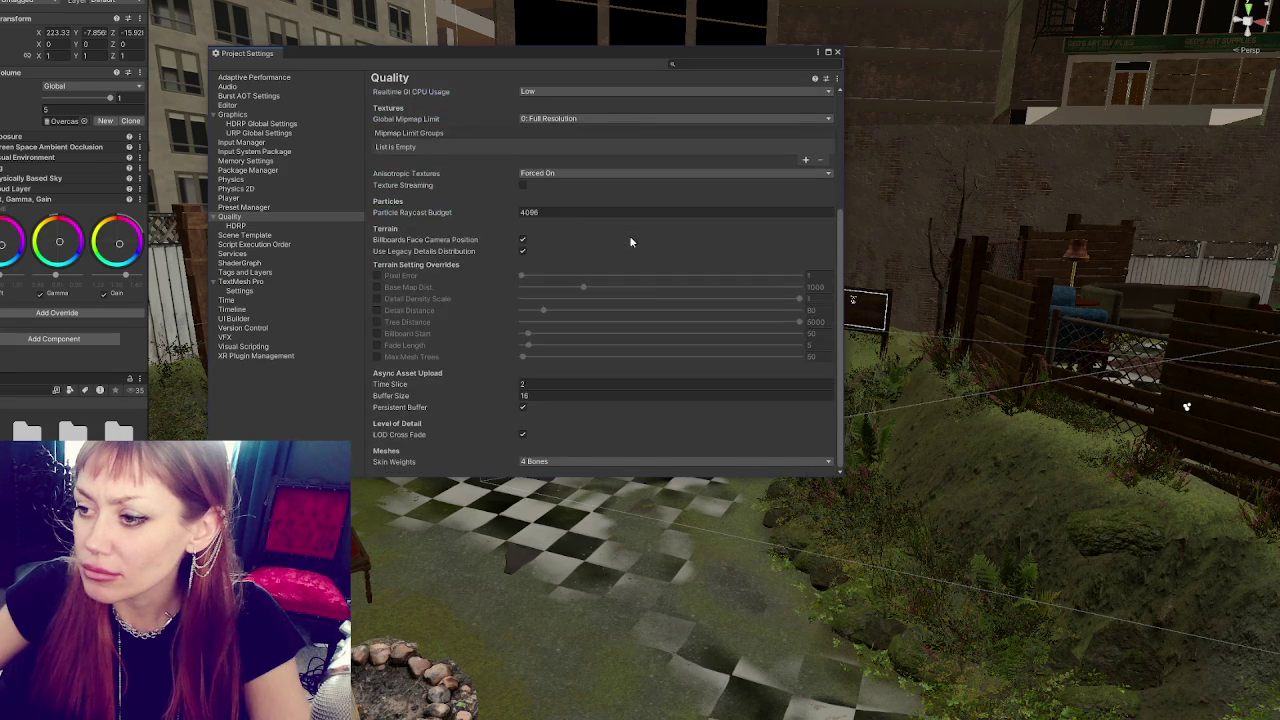
left_click(837, 51)
left_click(25, 389)
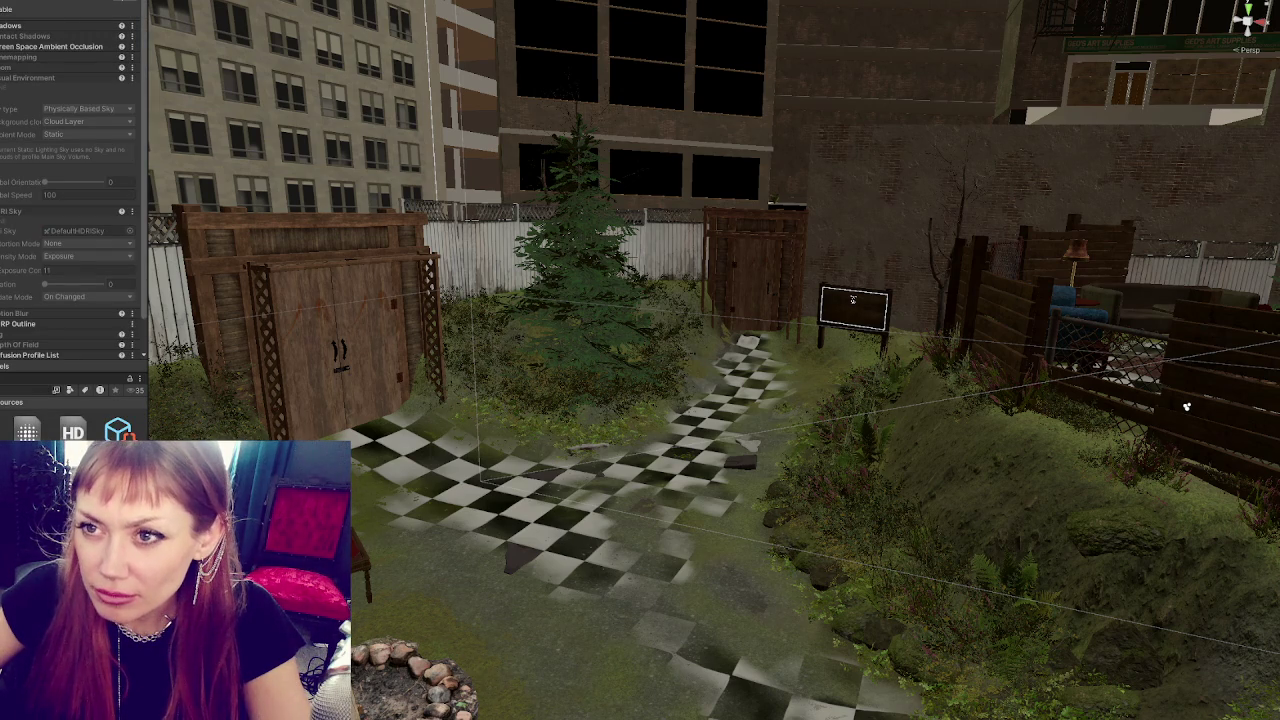
Widen the Inspector so the volume profile overrides are fully readable.
left_click_drag(148, 378, 228, 378)
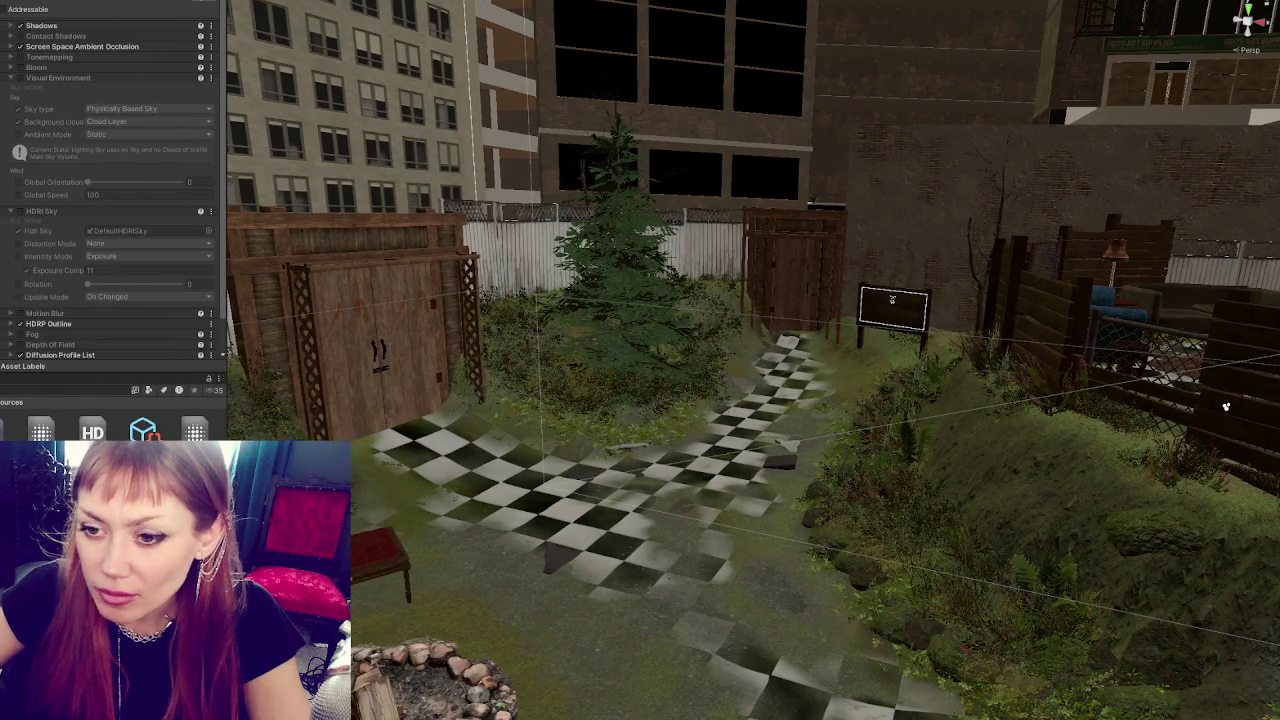
Expand the volume's Shadows override and scroll through its Max Distance and cascade settings.
left_click(85, 26)
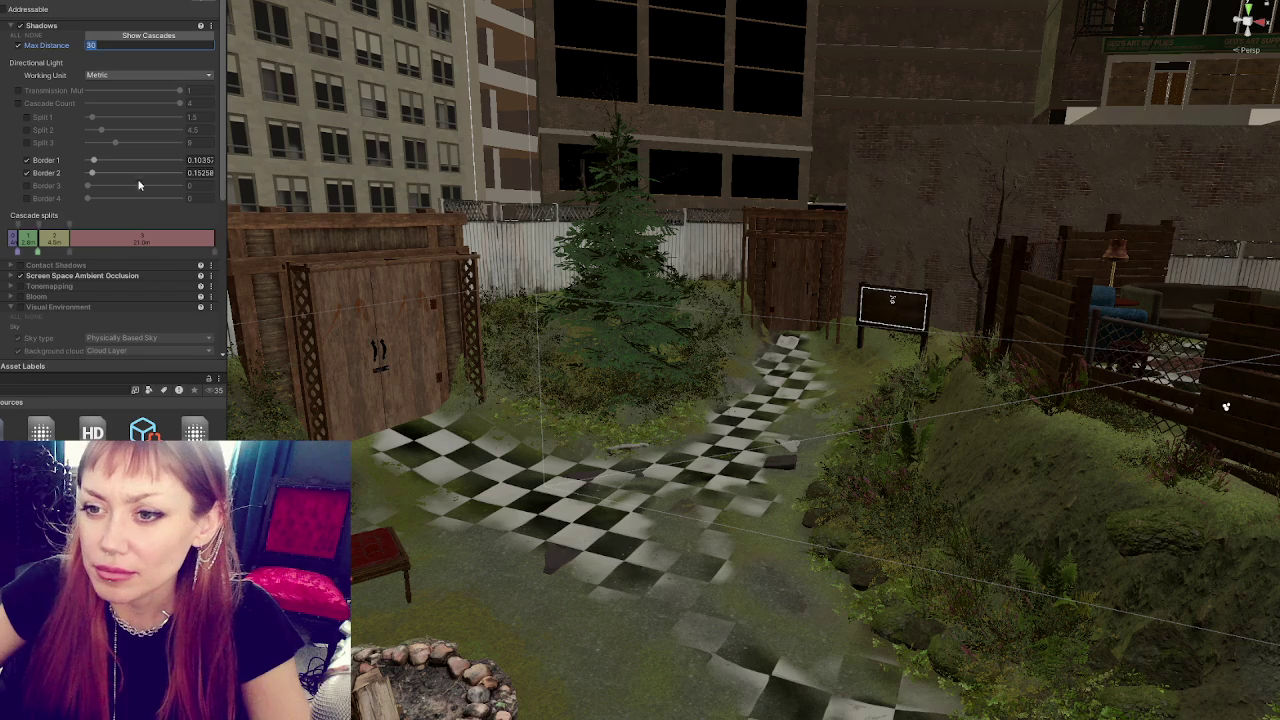
scroll(136, 173, "down", 5)
scroll(138, 141, "up", 4)
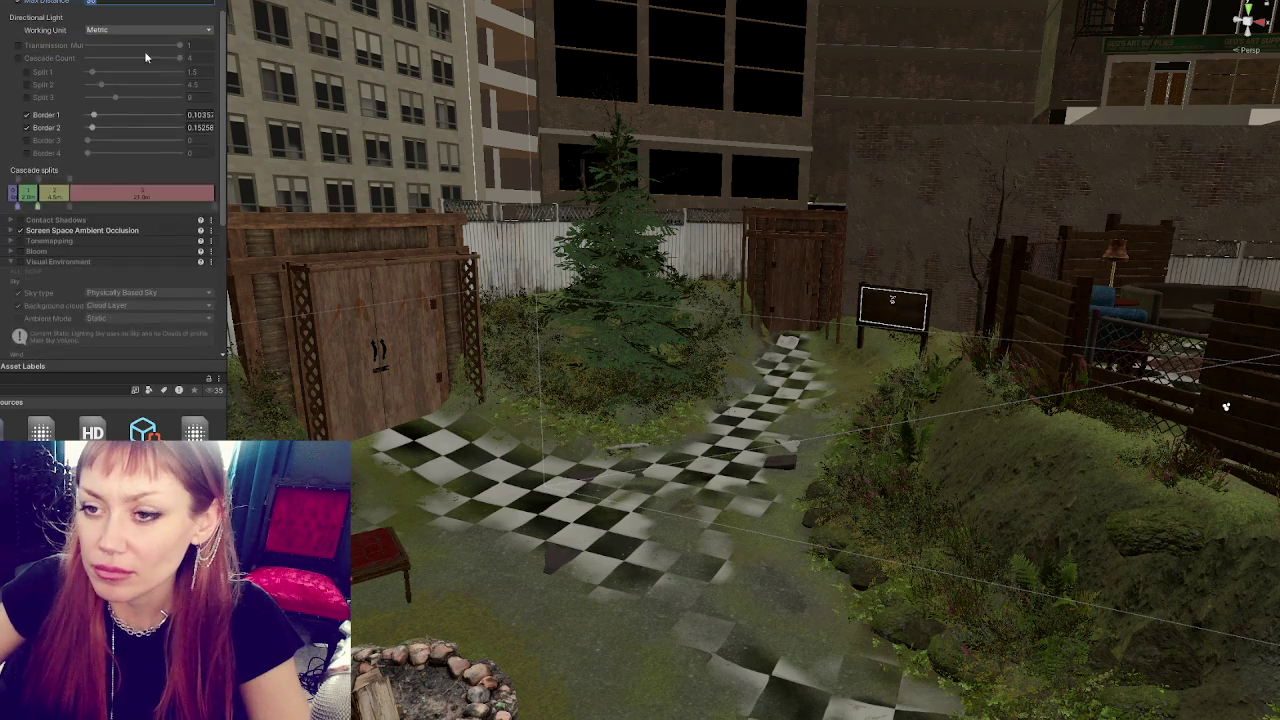
scroll(145, 57, "up", 1)
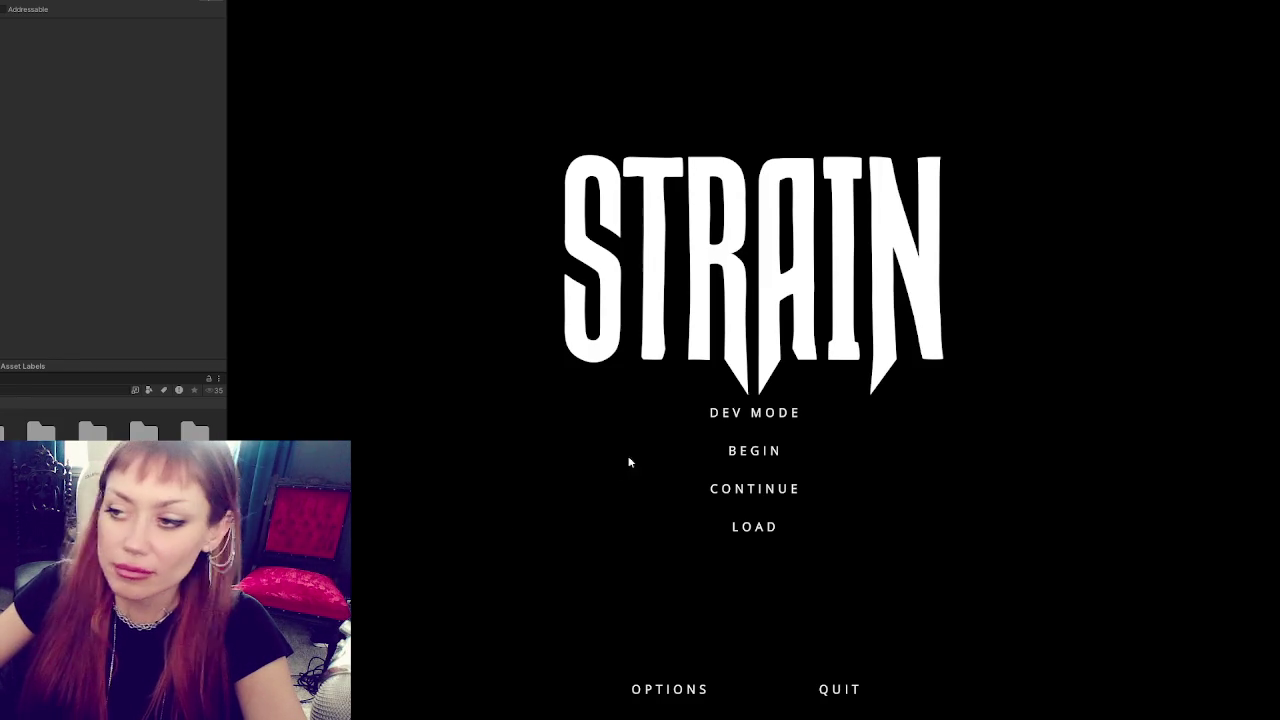
Start the STRAIN game in Dev Mode from the title menu.
left_click(775, 403)
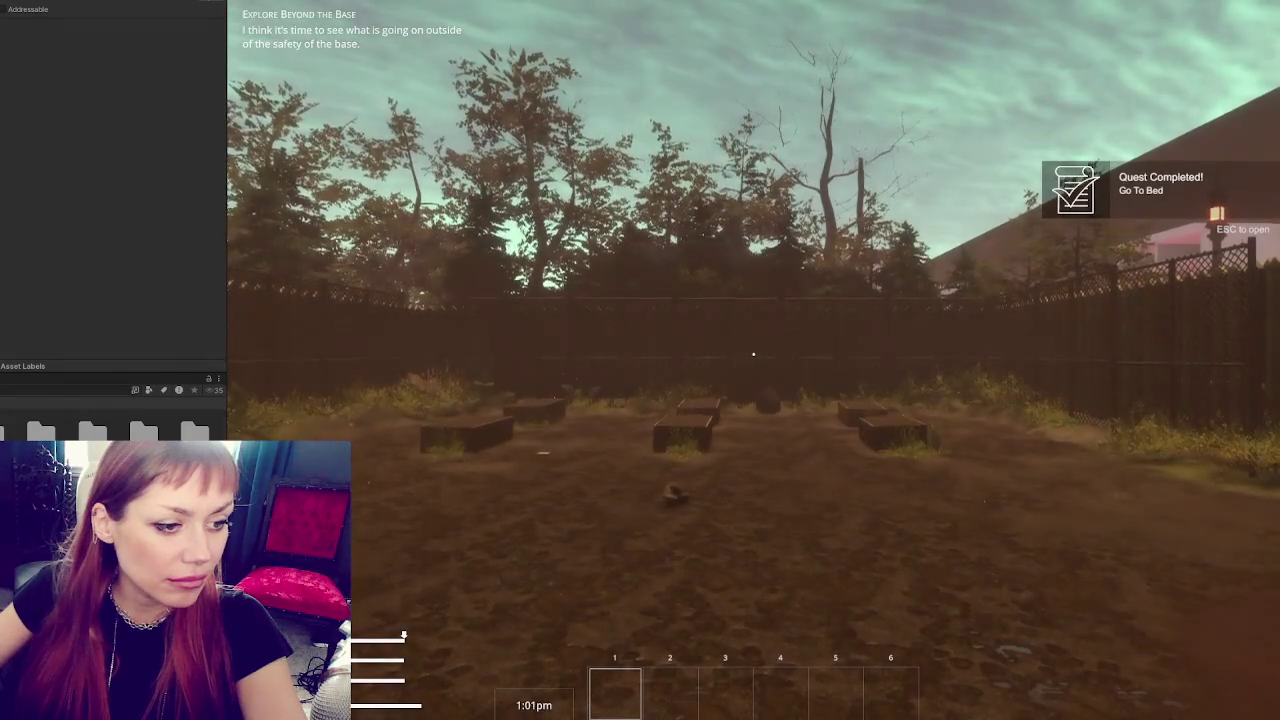
Walk the player around the fenced yard up to the wooden gate.
key("w")
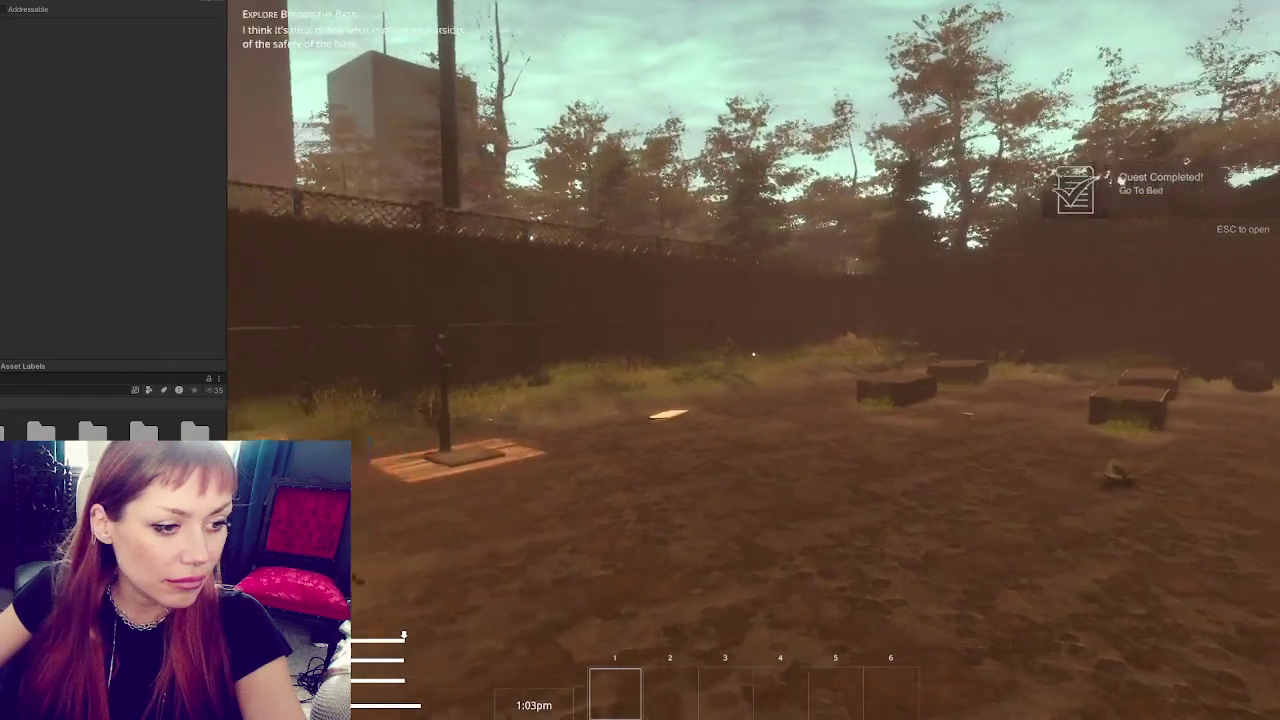
key("s")
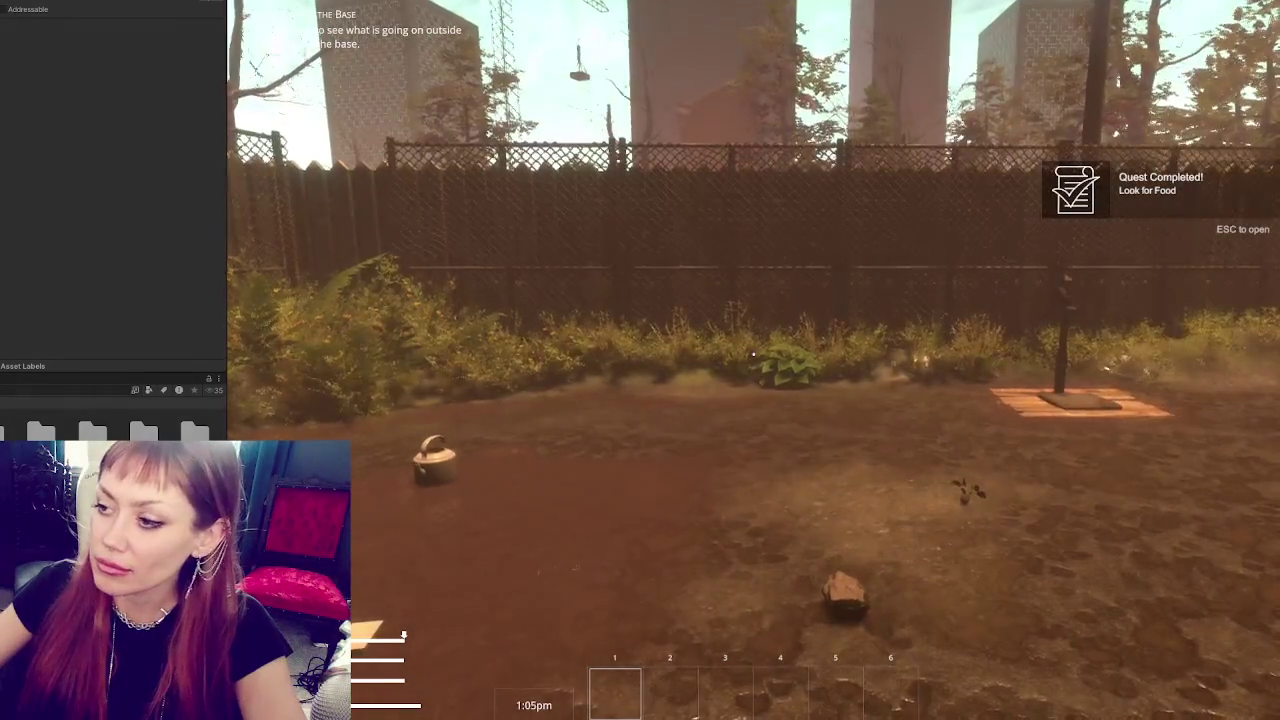
key("w")
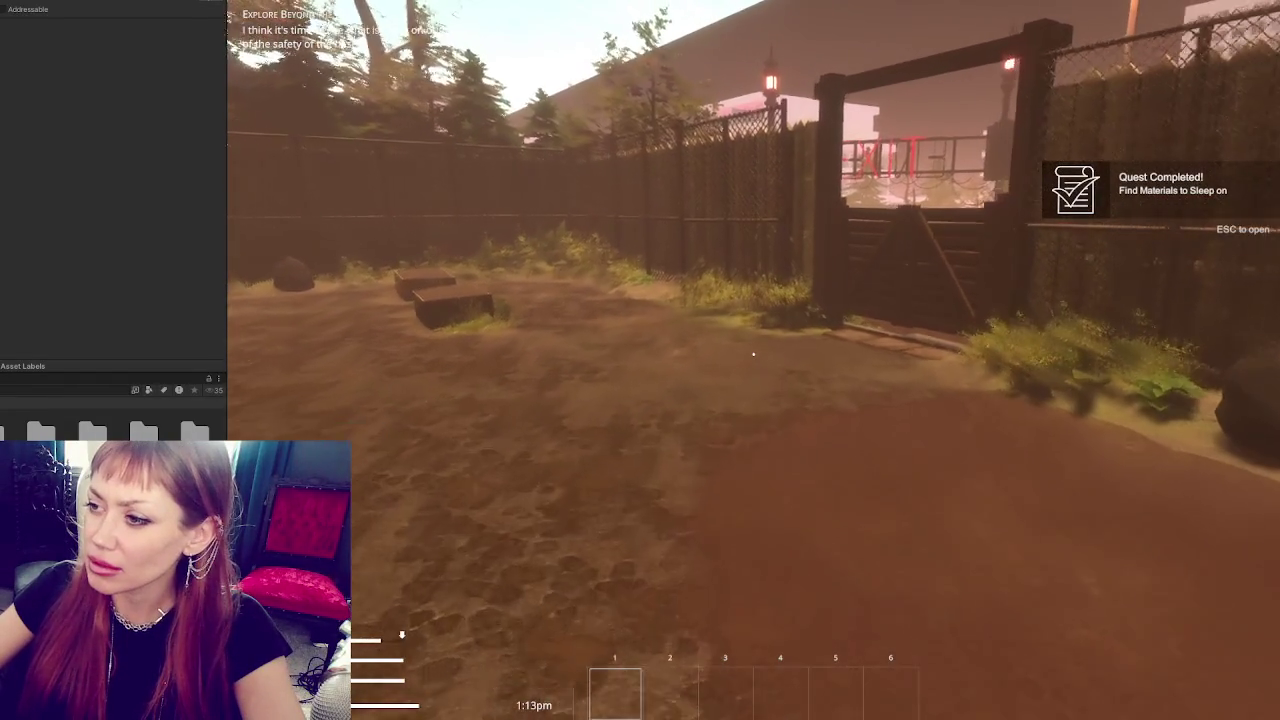
key("w")
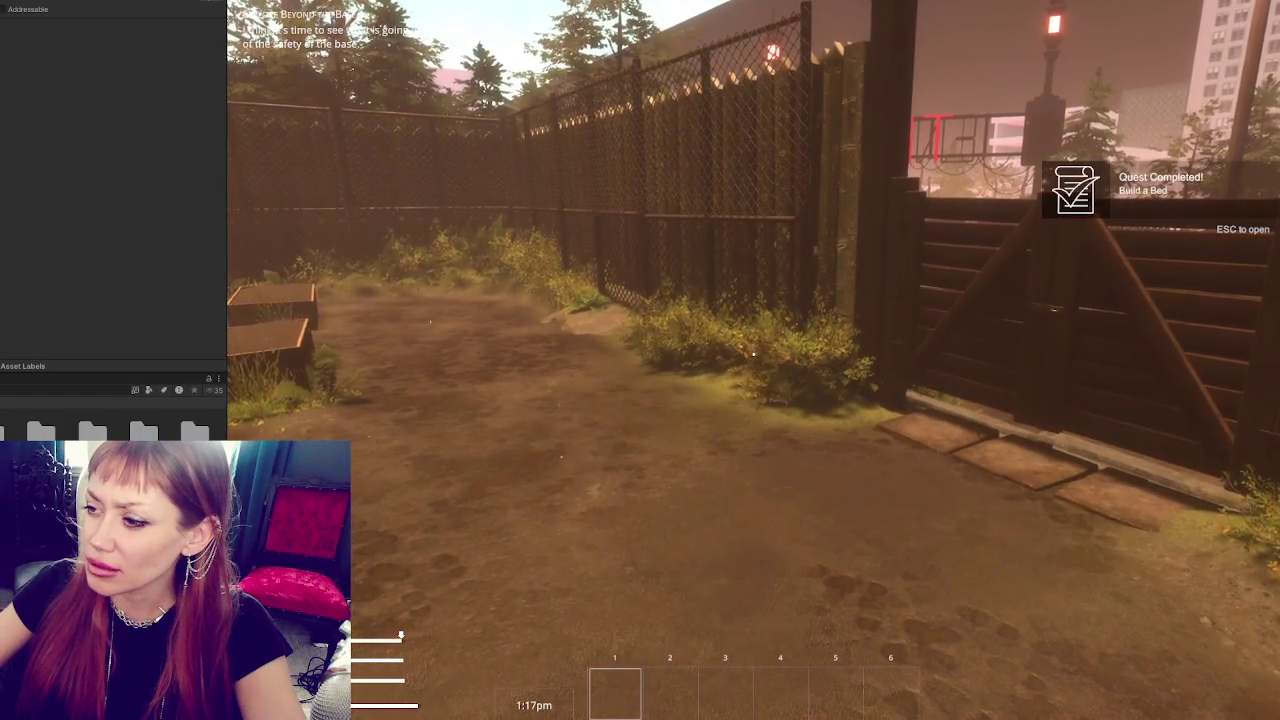
key("w")
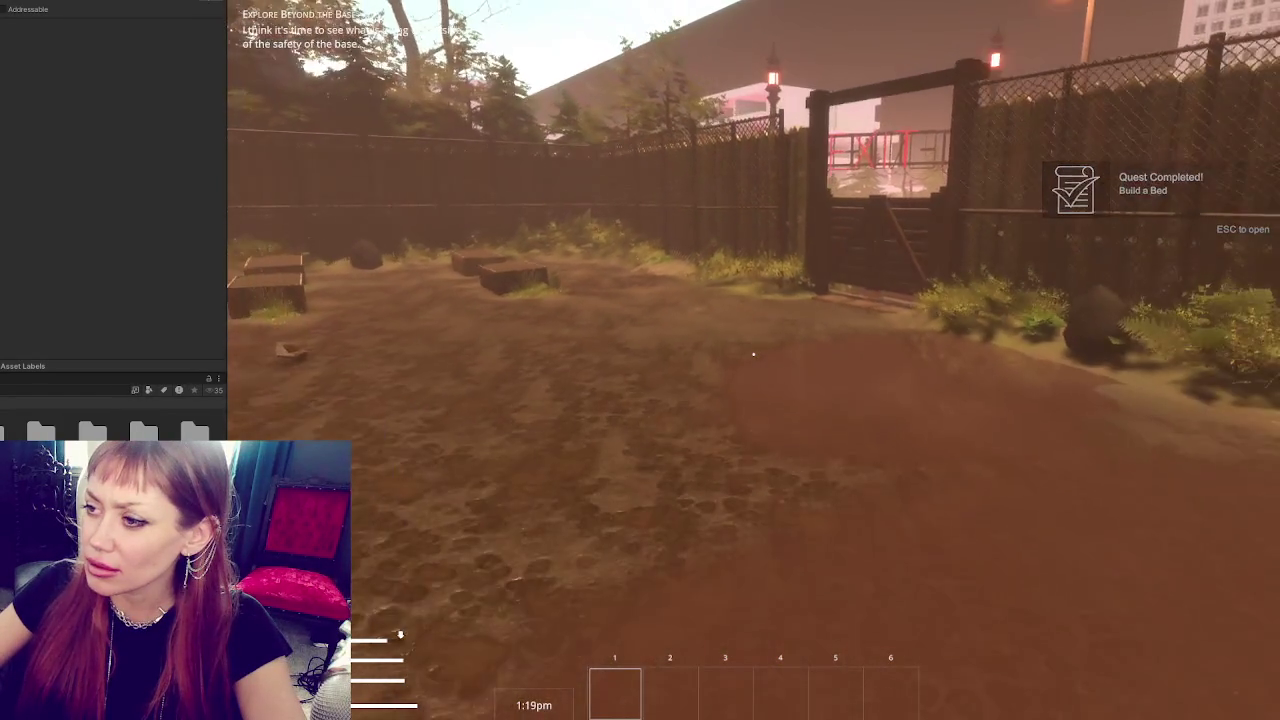
key("w")
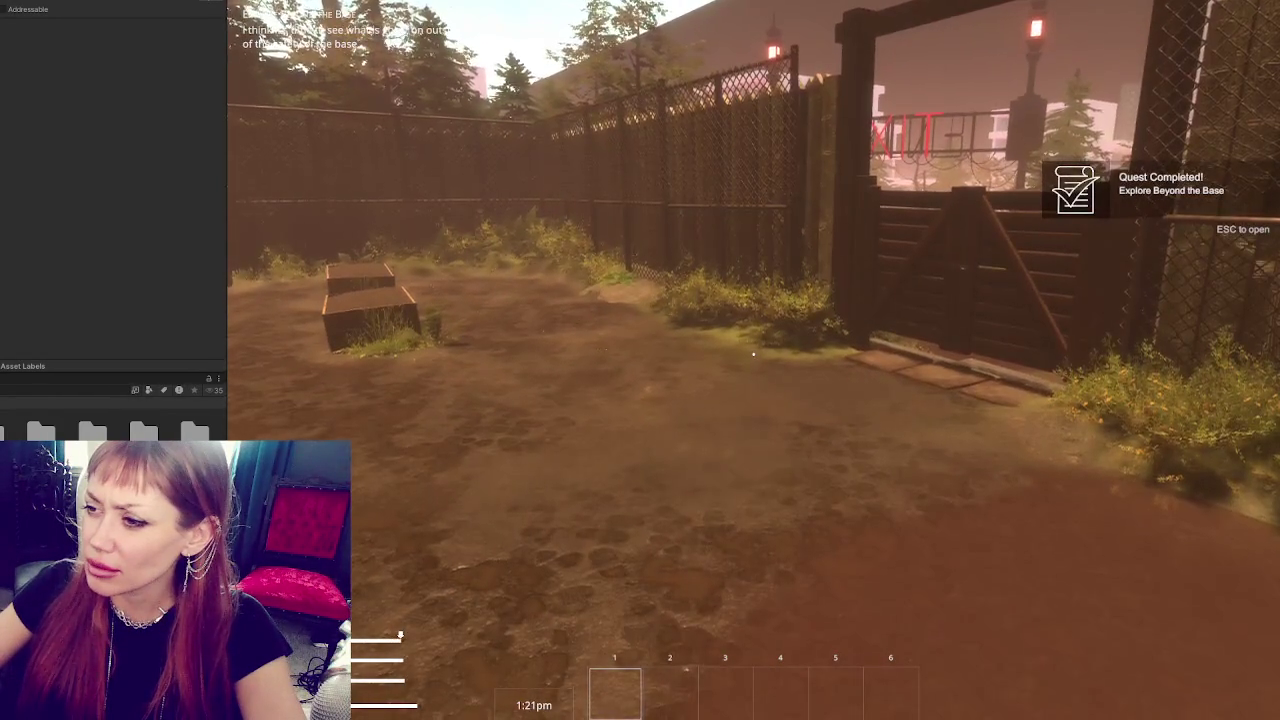
key("w")
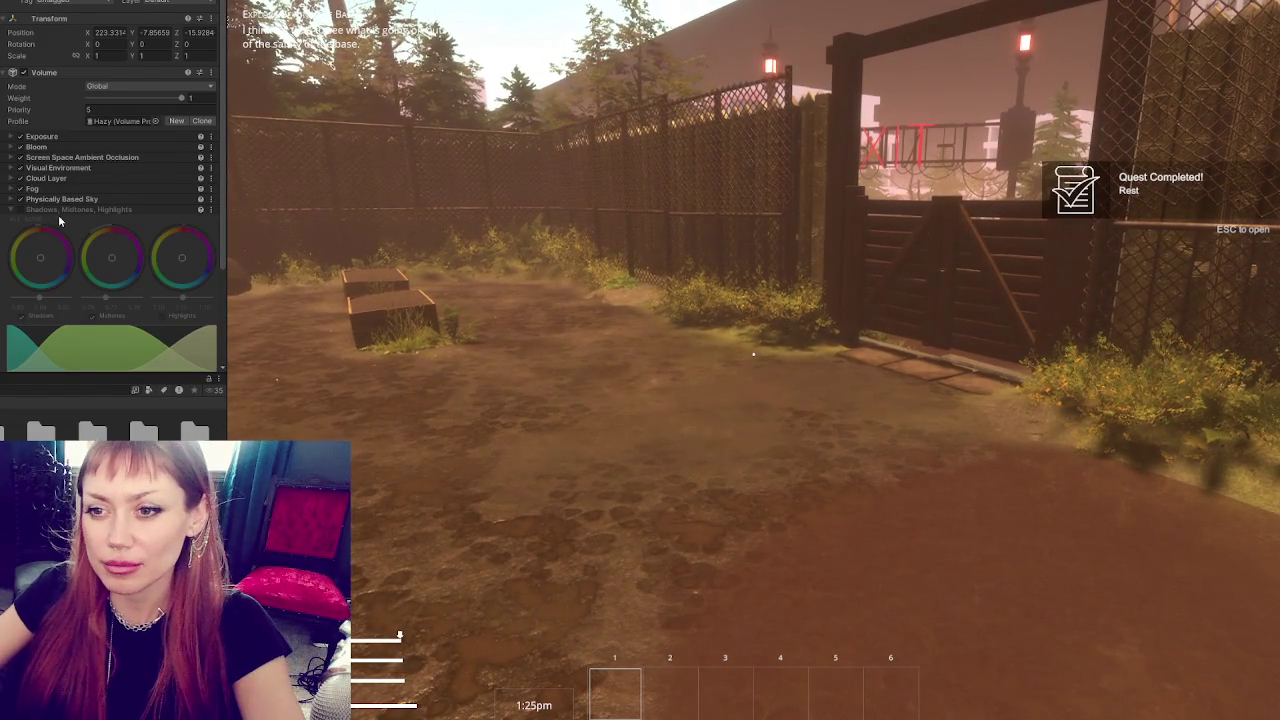
Add a Shadows override to the global volume and hand control back to the game.
left_click(68, 210)
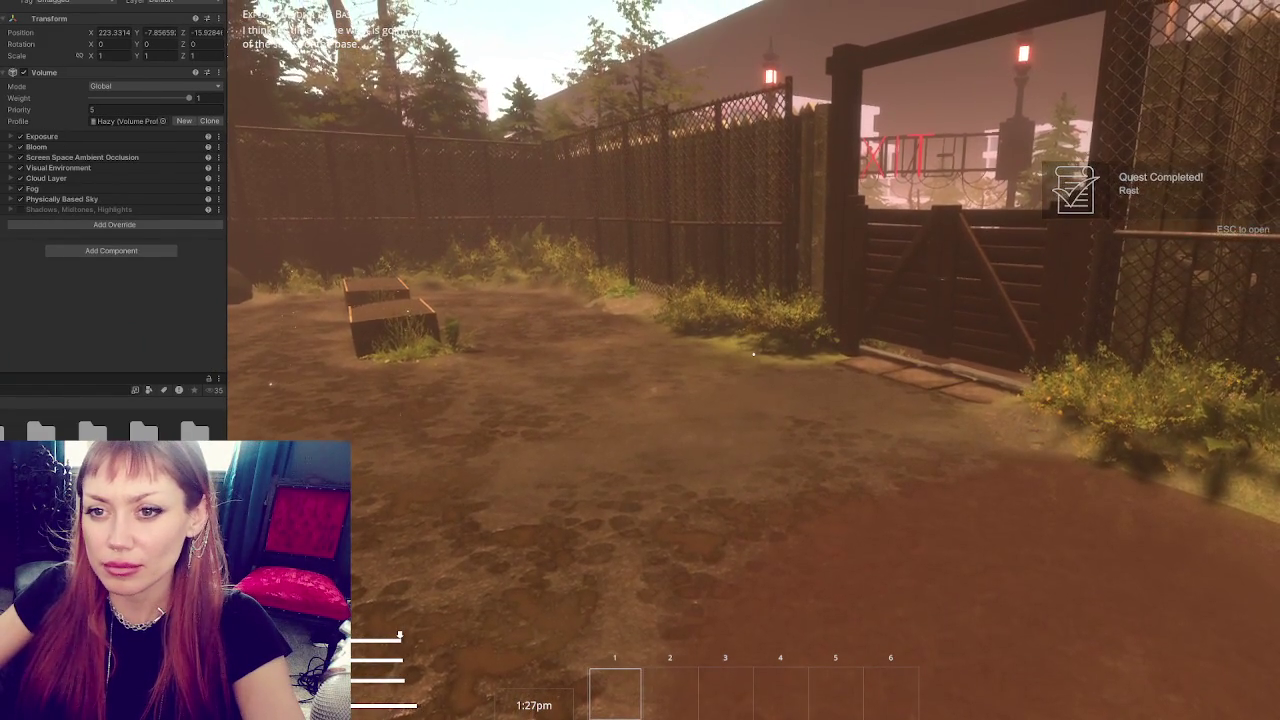
left_click(83, 224)
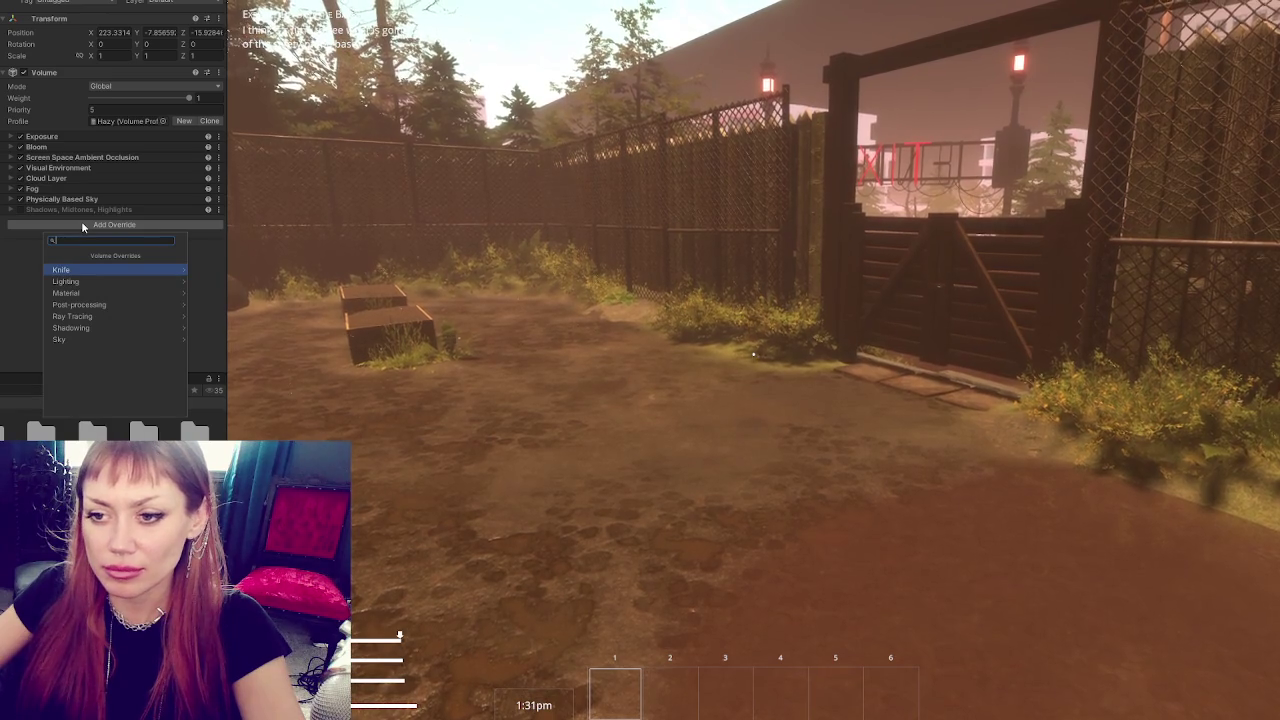
left_click(82, 328)
left_click(89, 295)
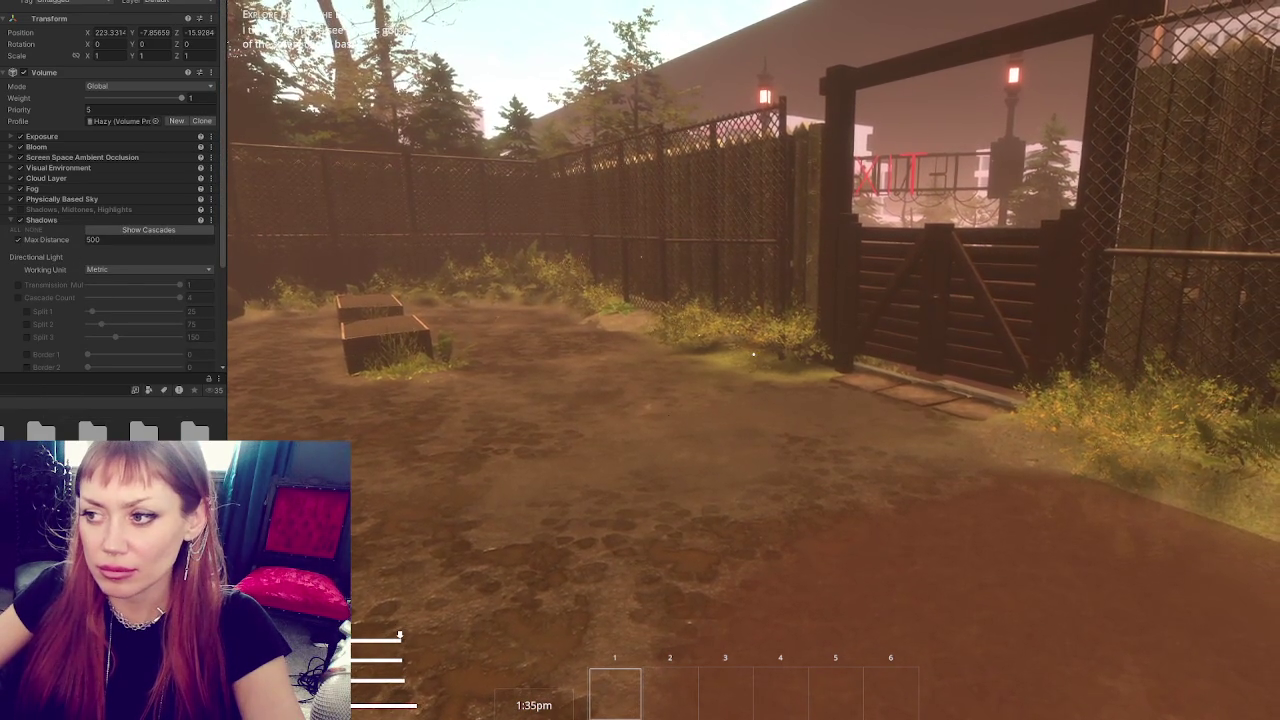
left_click(669, 420)
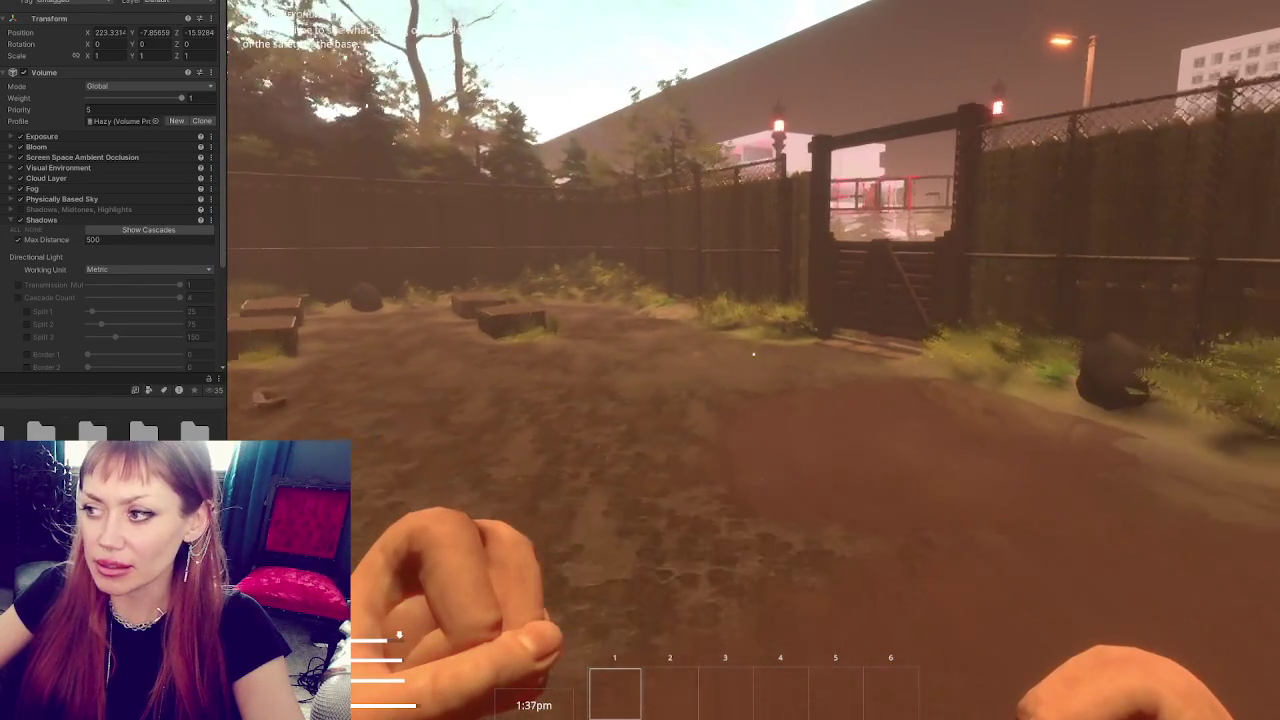
Set the Shadows Max Distance to 30 while walking the player near the gate.
key("s")
left_click(86, 241)
type("30")
key("Return")
key("w")
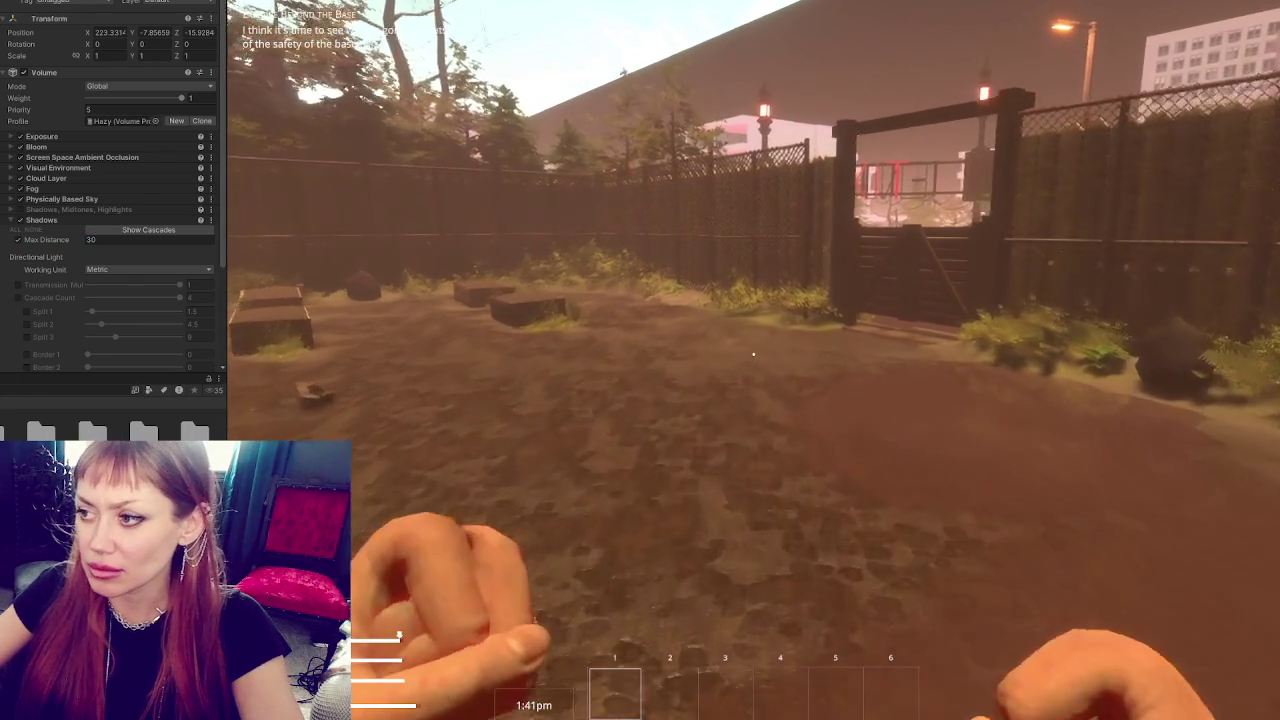
key("s")
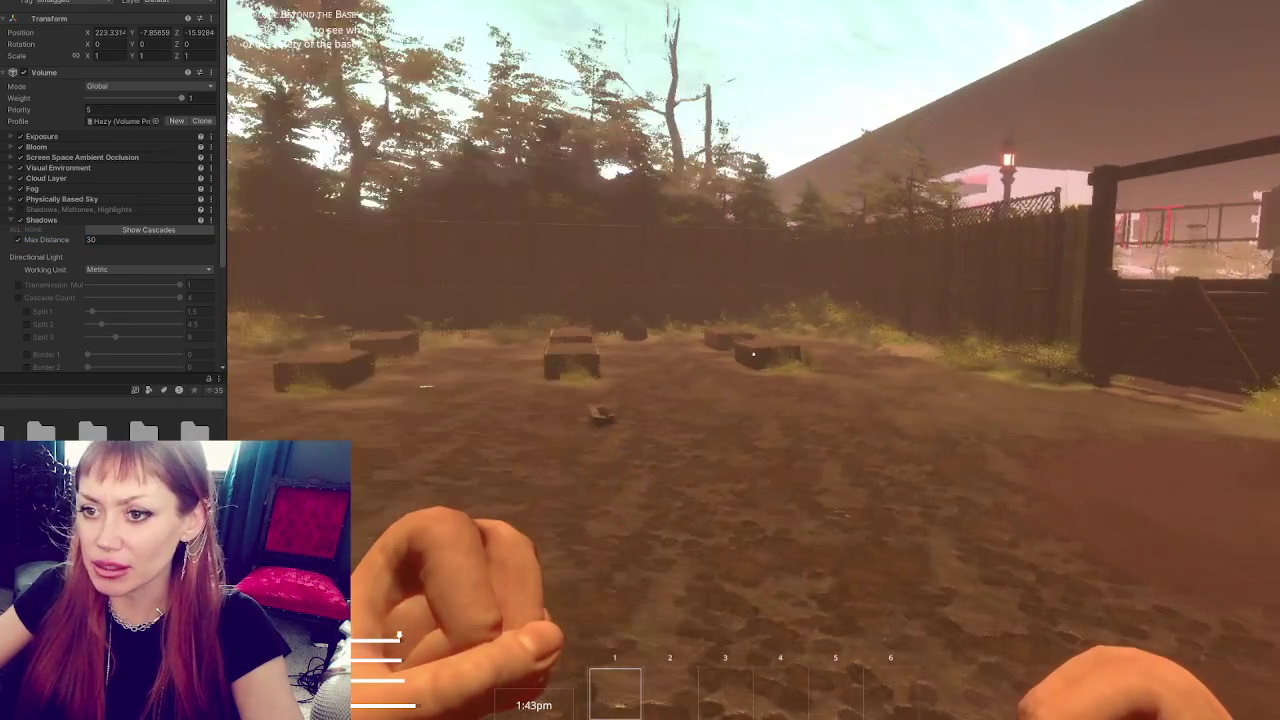
Pause the game, change Shadows Max Distance to 80, and resume play.
key("Escape")
left_click(120, 241)
type("80")
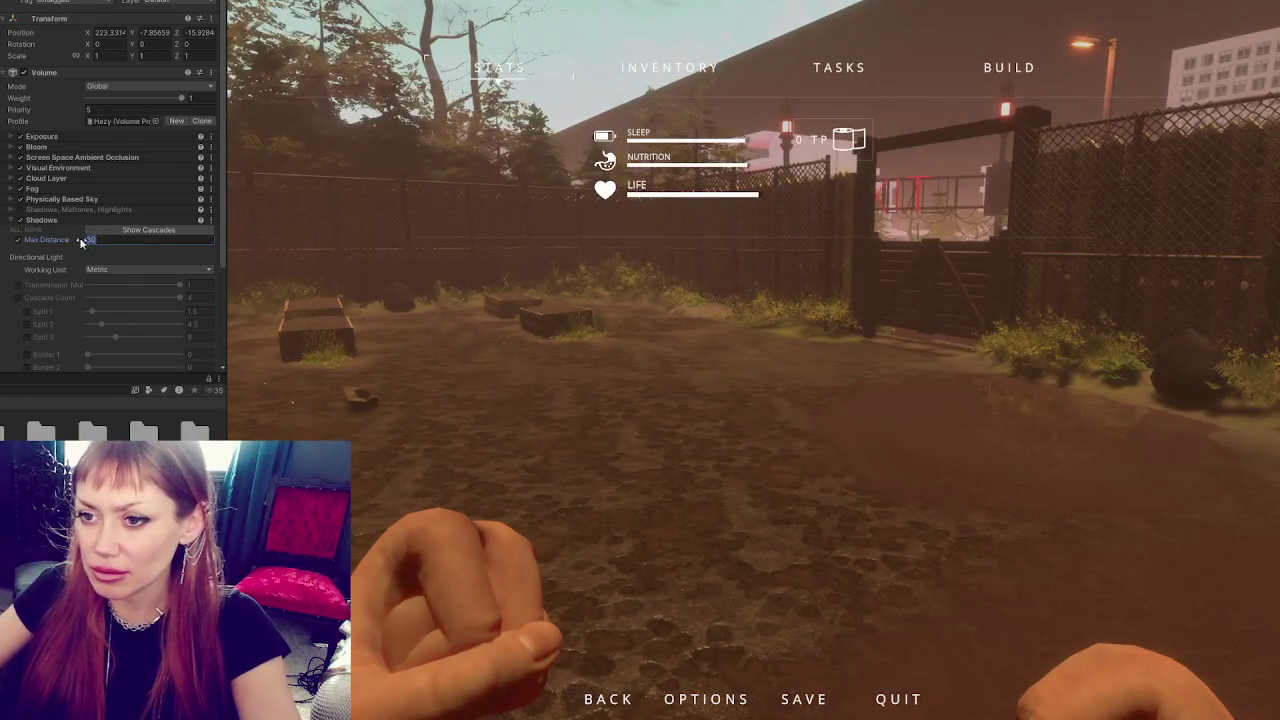
left_click(701, 406)
key("Escape")
Walk through the wooden gate toward the EXIT sign, then drag Max Distance toward 100.
key("w")
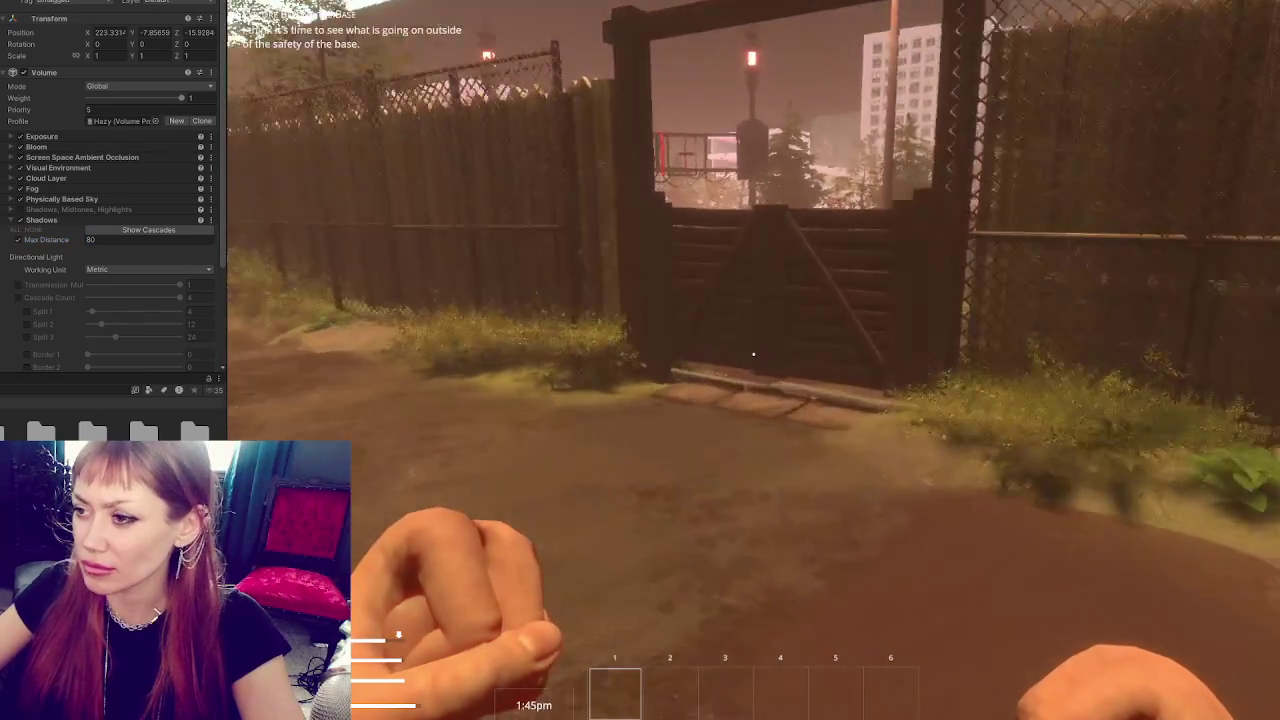
key("w")
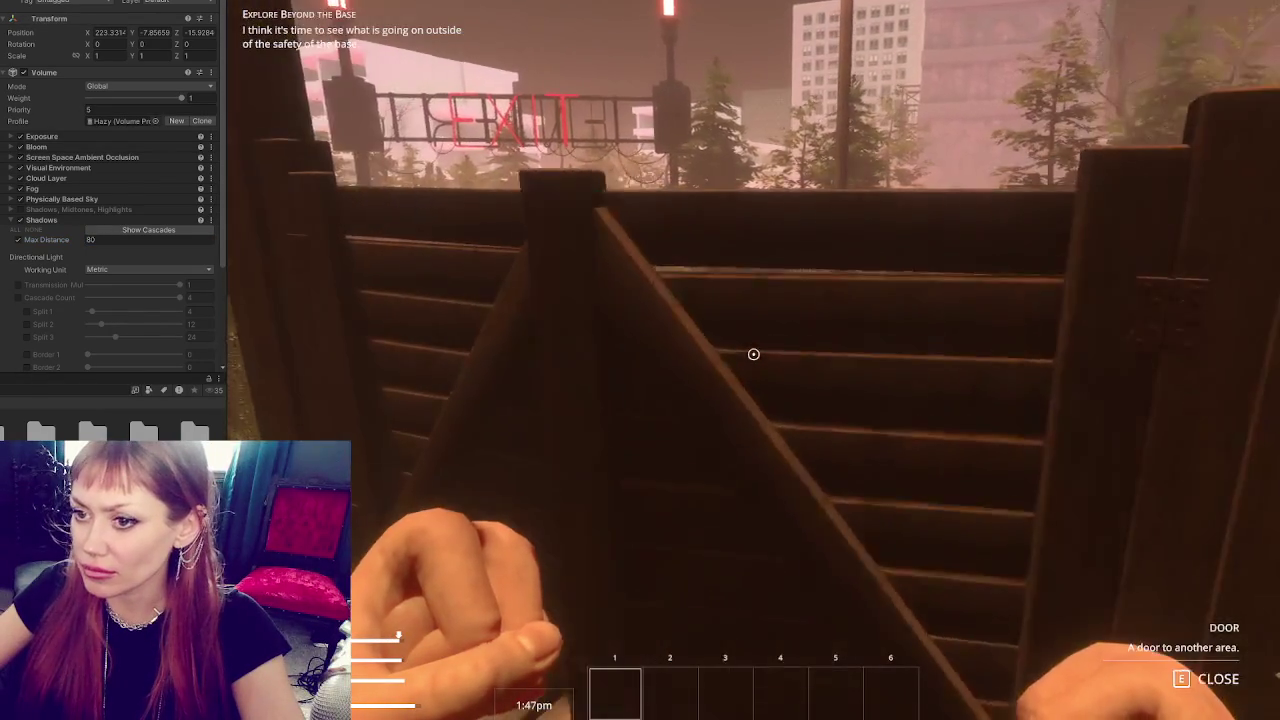
key("e")
key("w")
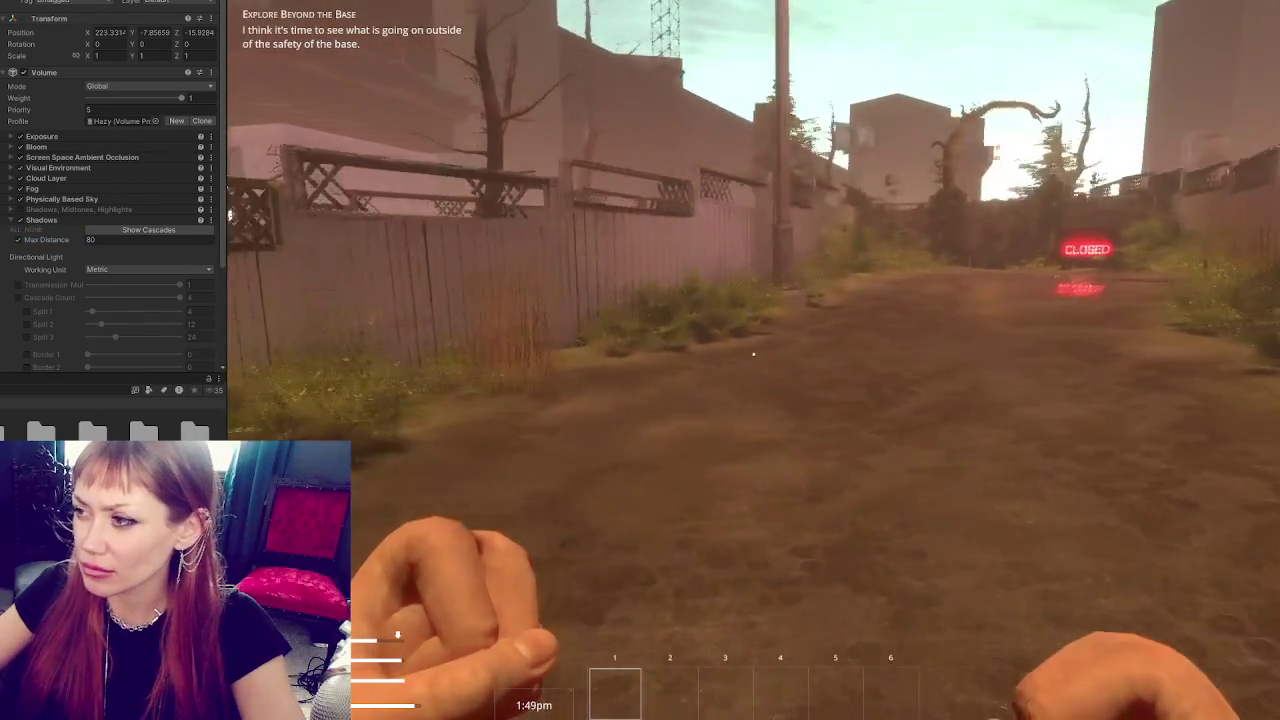
key("w")
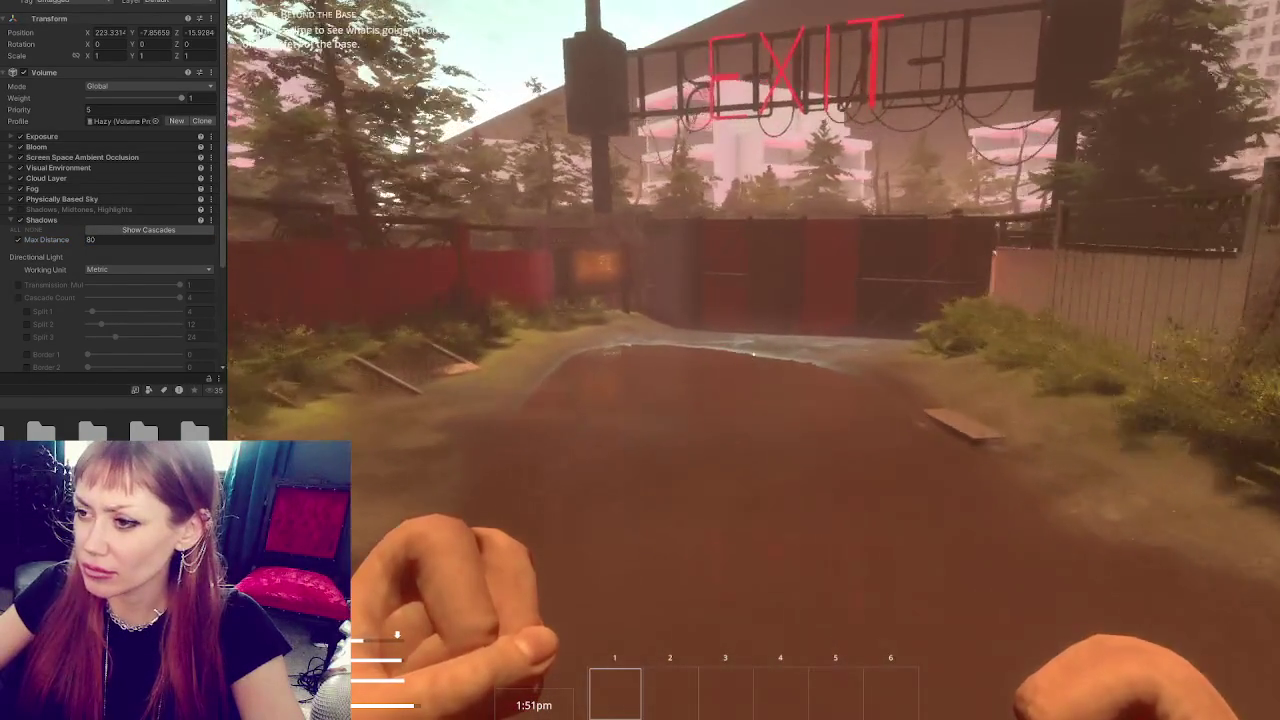
key("s")
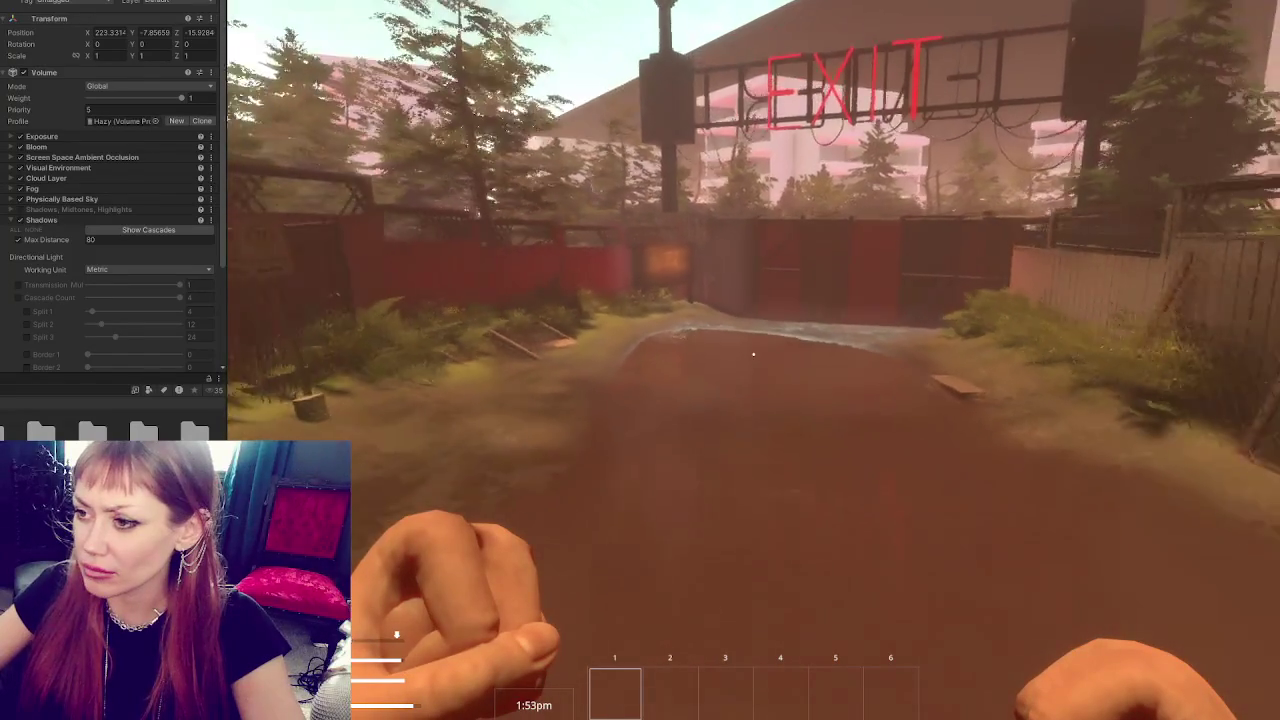
key("s")
left_click_drag(46, 240, 299, 293)
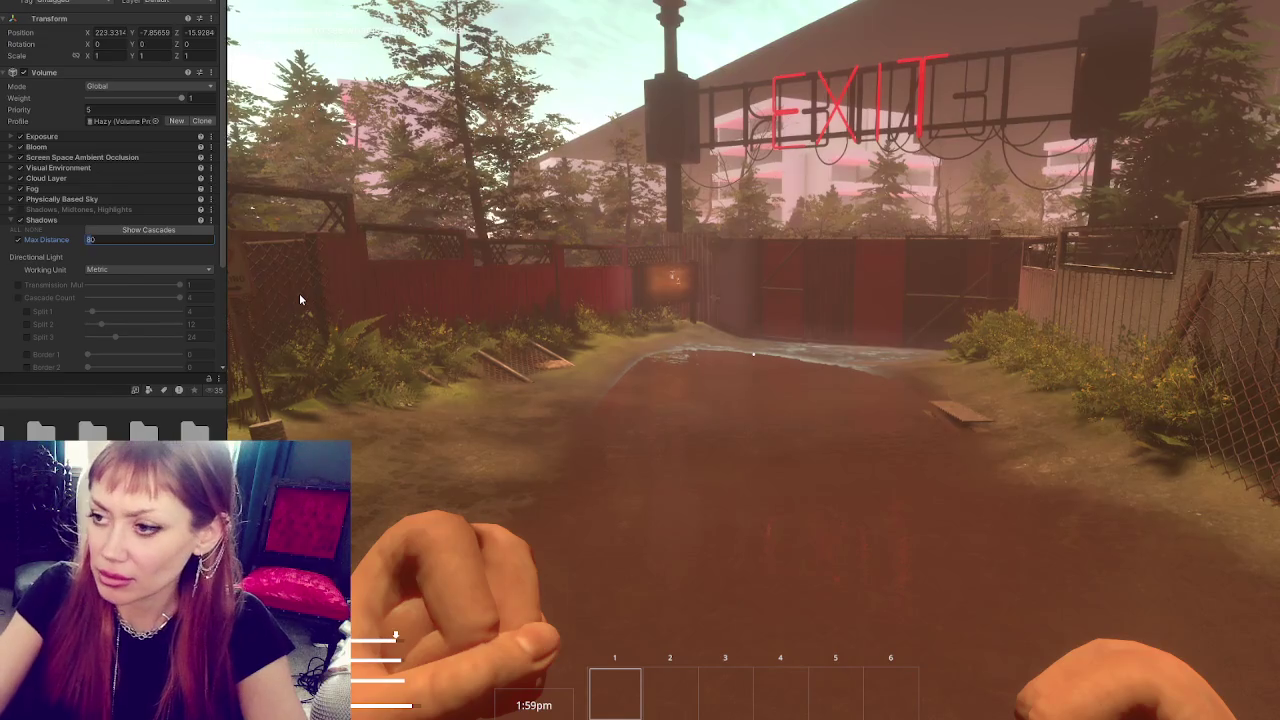
type("100")
Drag Shadows Max Distance to 150 and walk the player up to the gate.
left_click(299, 293)
key("s")
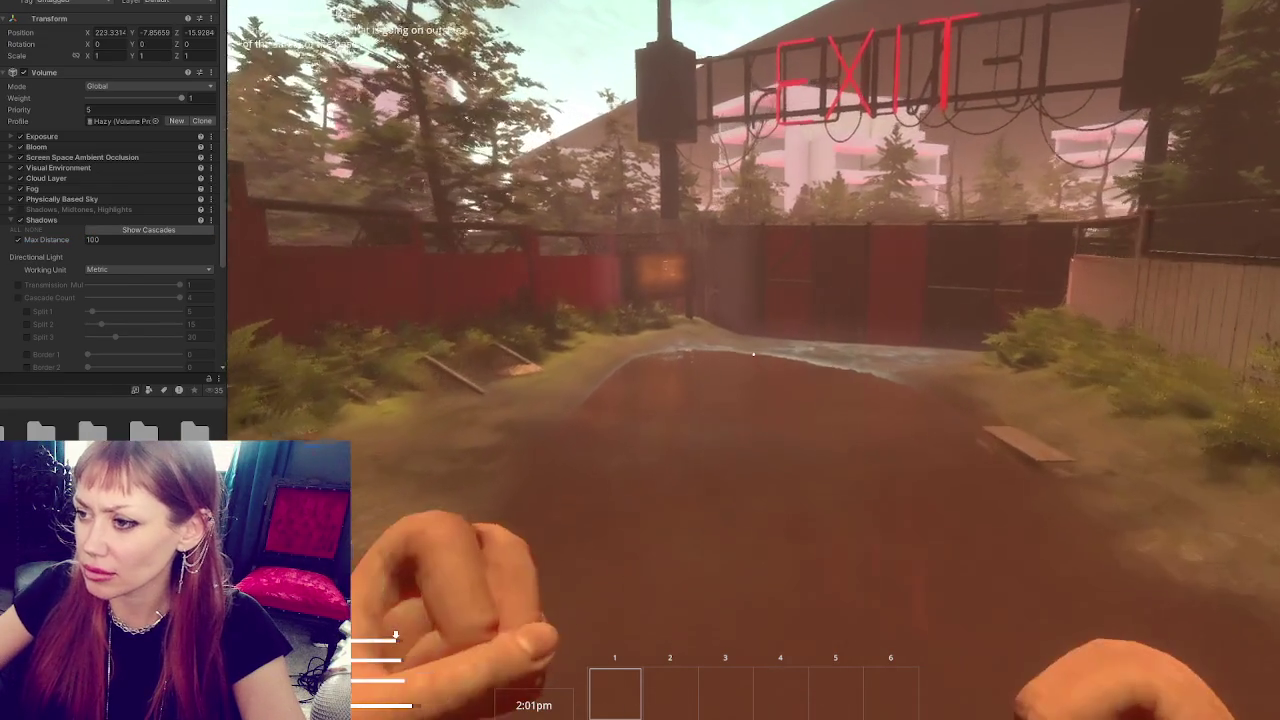
mouse_move(320, 294)
left_mouse_down()
mouse_move(269, 306)
mouse_move(507, 353)
left_mouse_up()
left_click(507, 353)
key("w")
key("w")
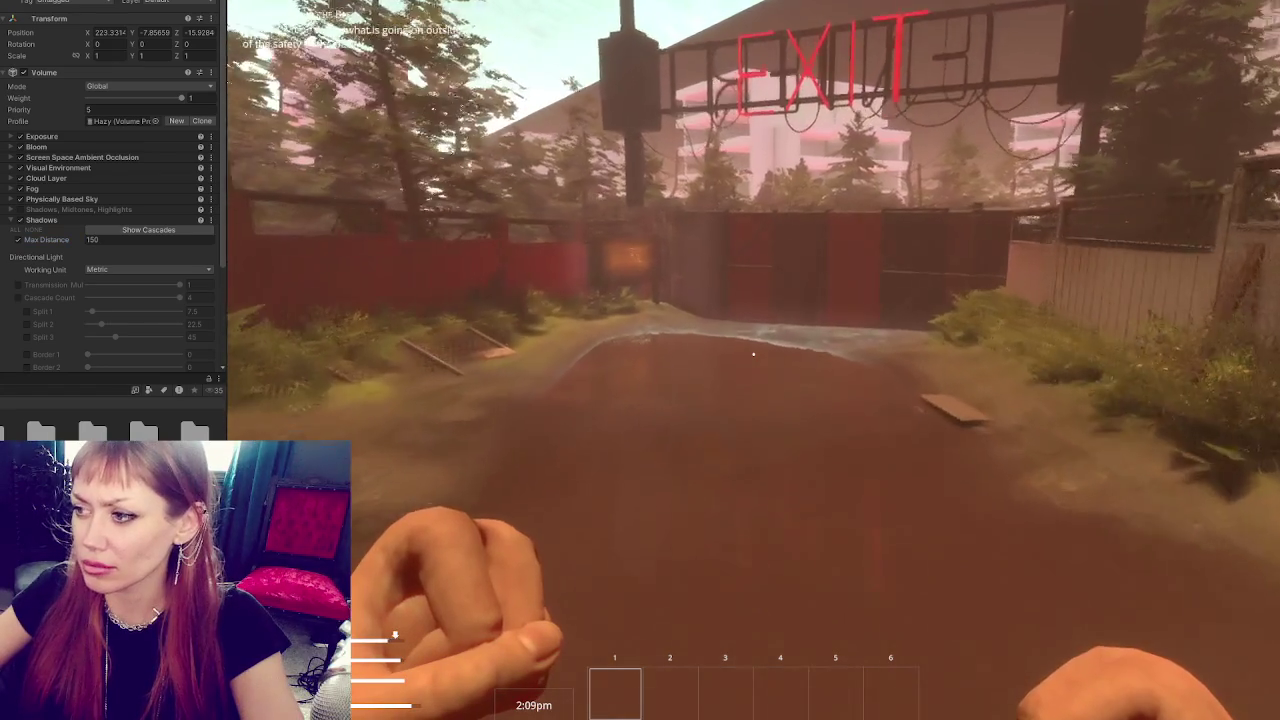
key("w")
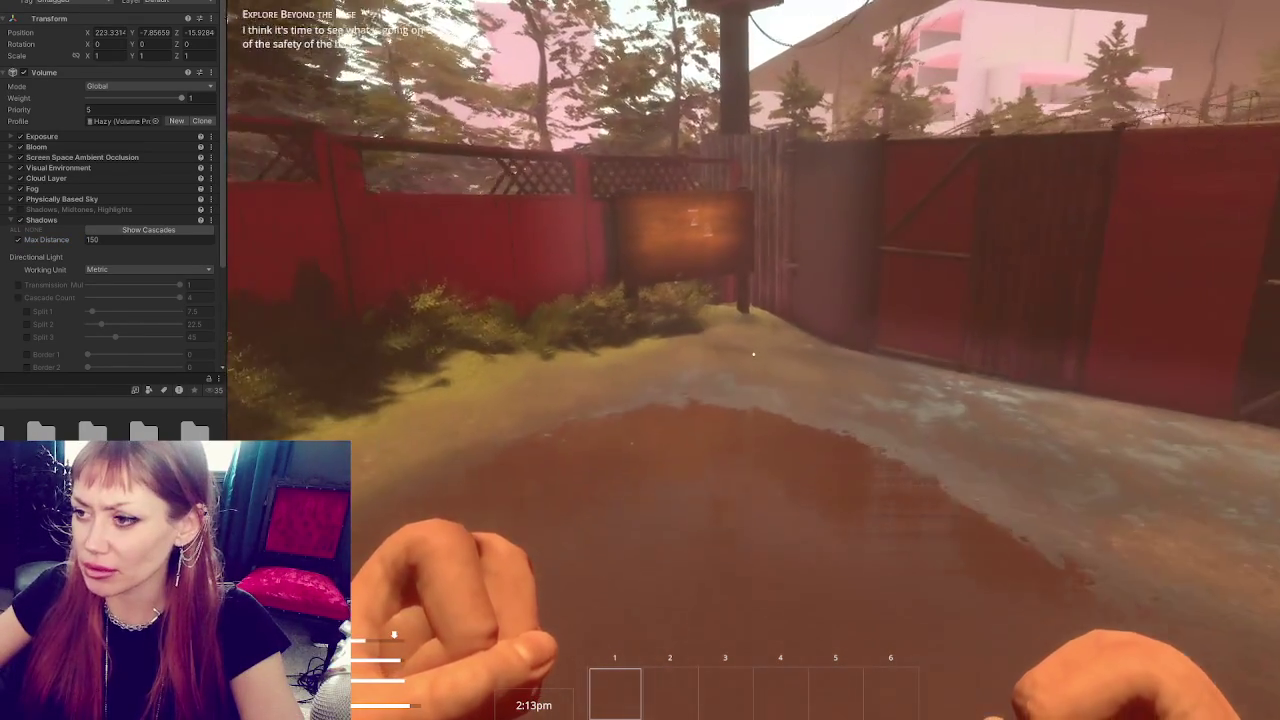
key("s")
key("s")
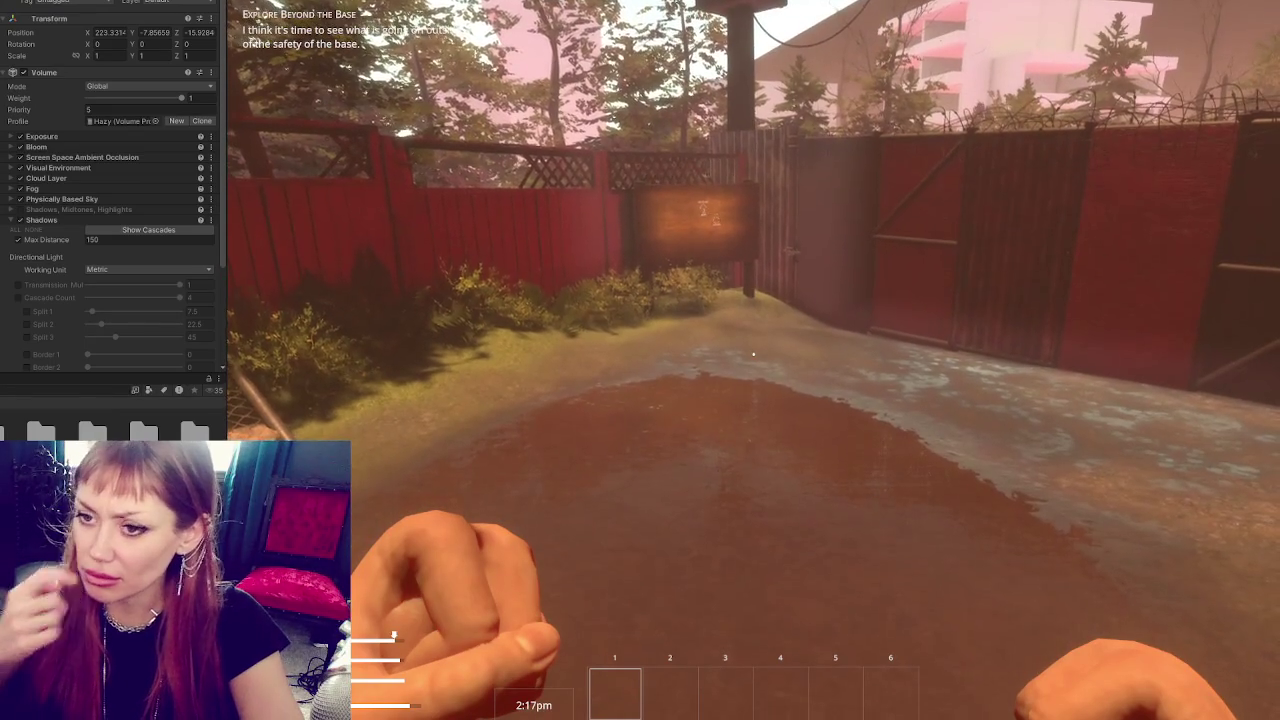
Retype the Shadows Max Distance as 150 and return control to the game.
left_click(209, 241)
type("30")
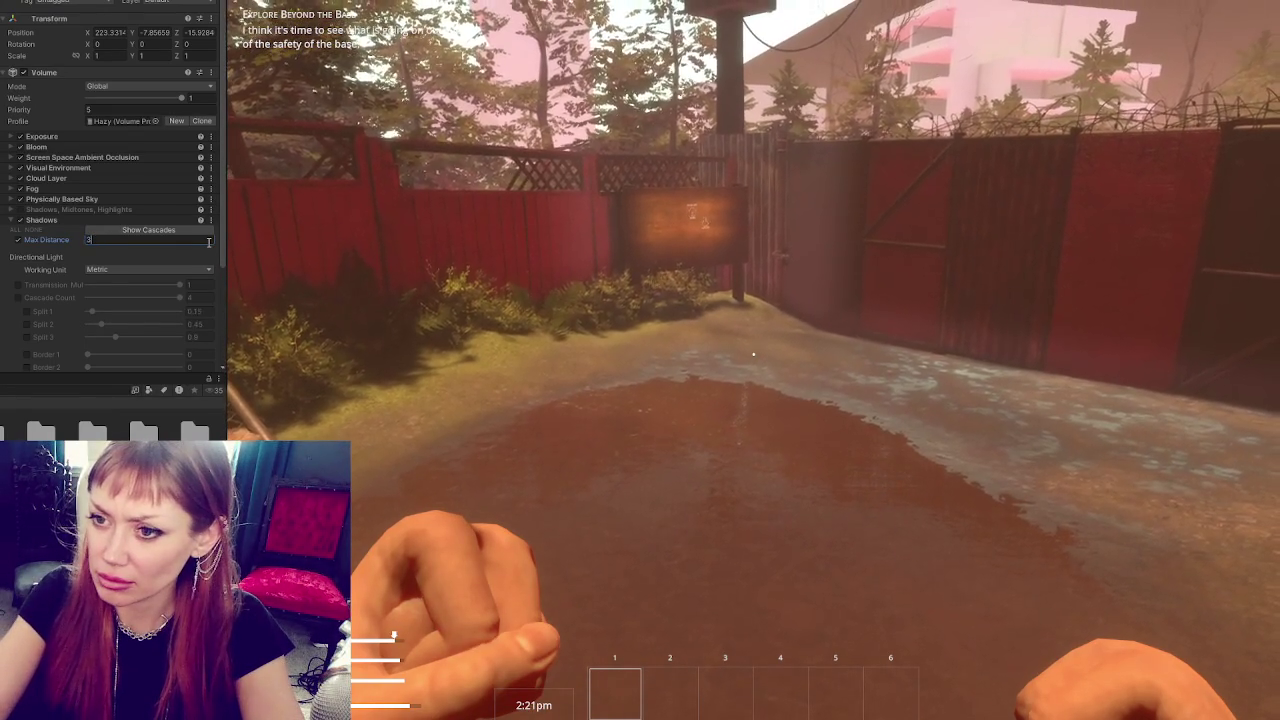
key("BackSpace")
key("BackSpace")
type("10")
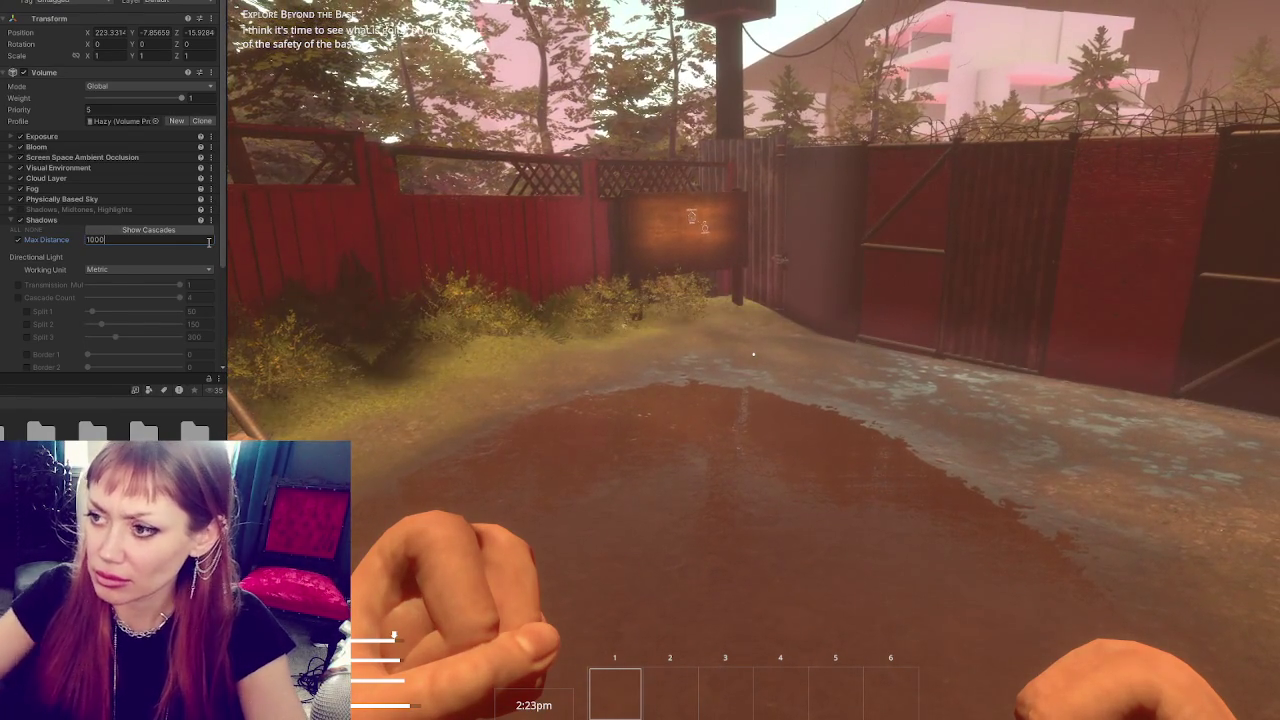
type("00")
type("s")
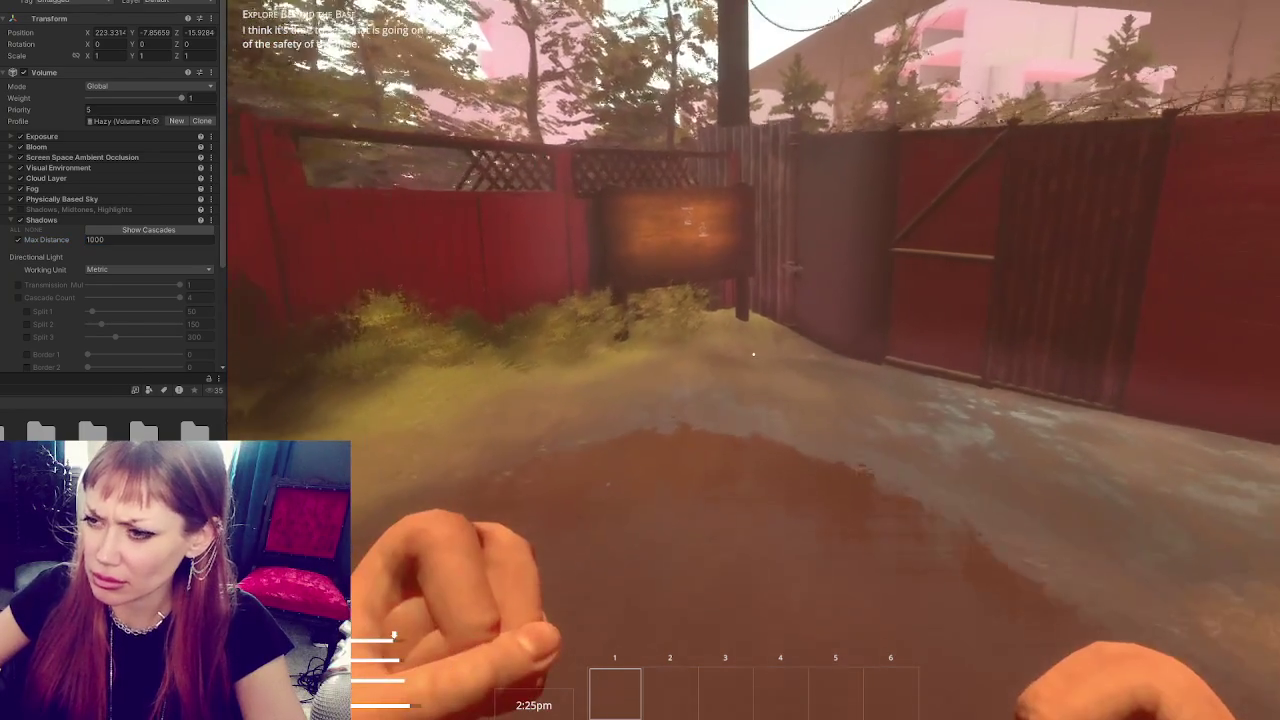
type("w")
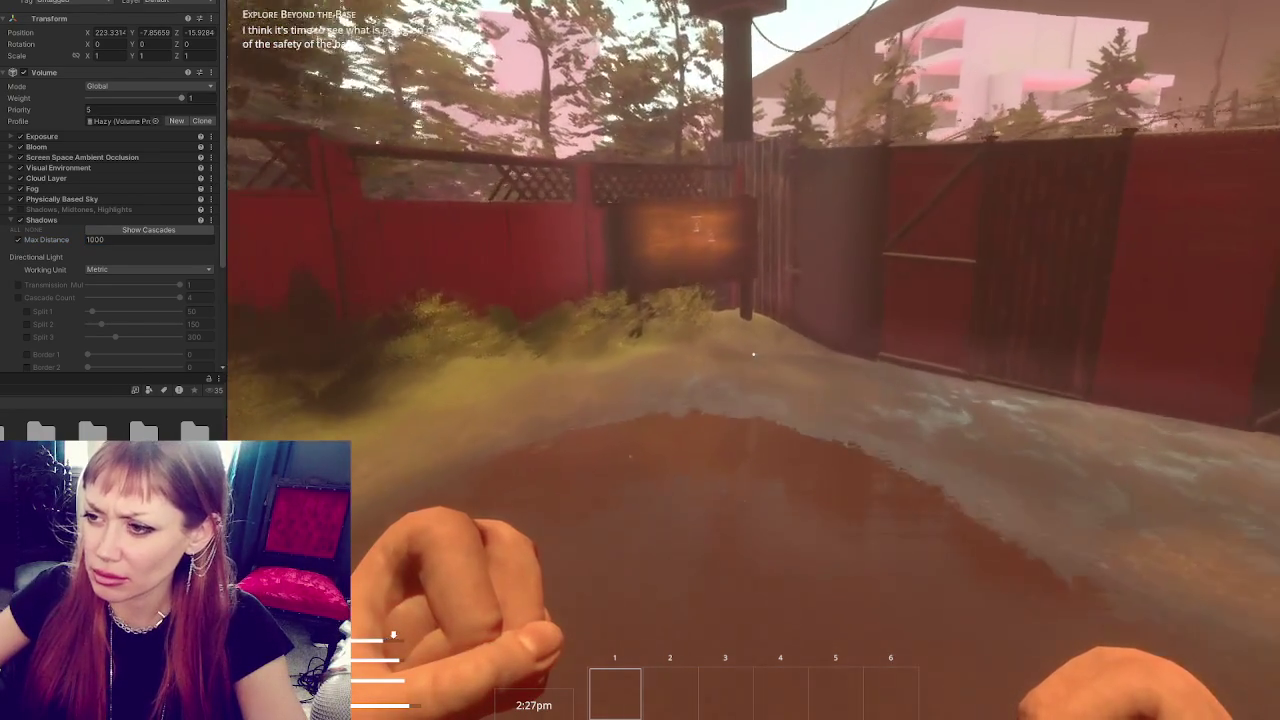
type("s")
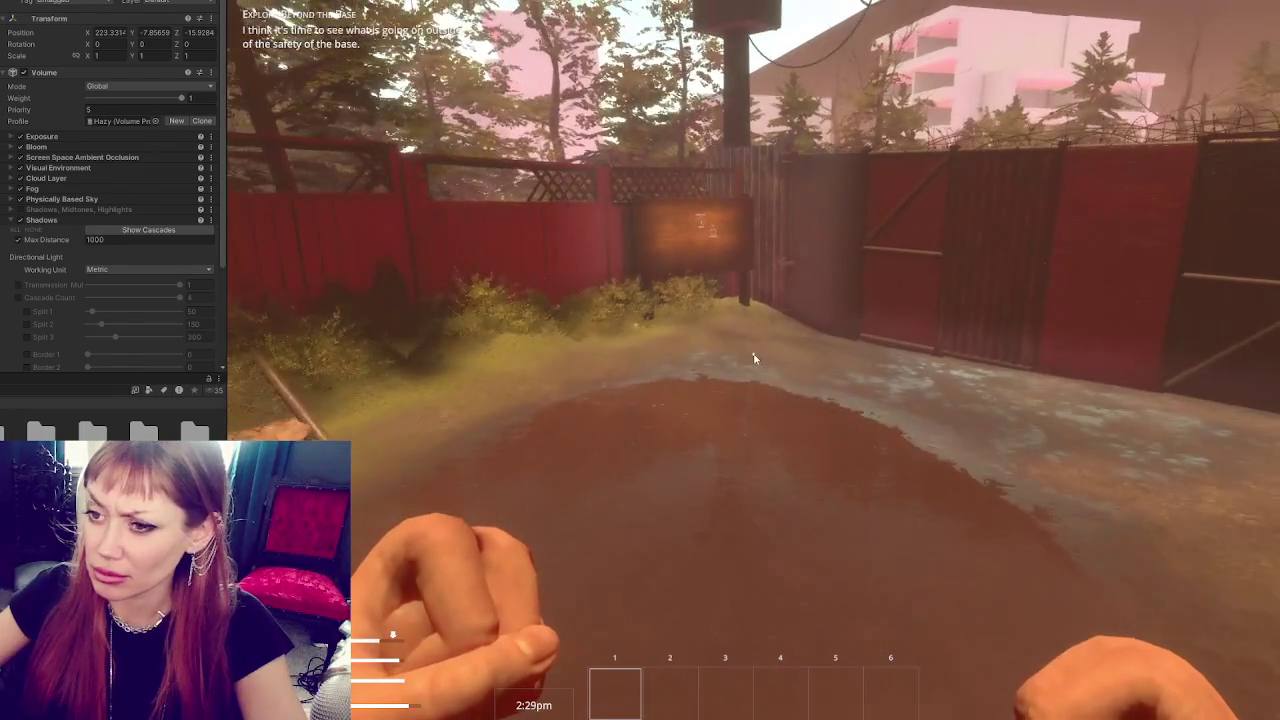
left_click(200, 240)
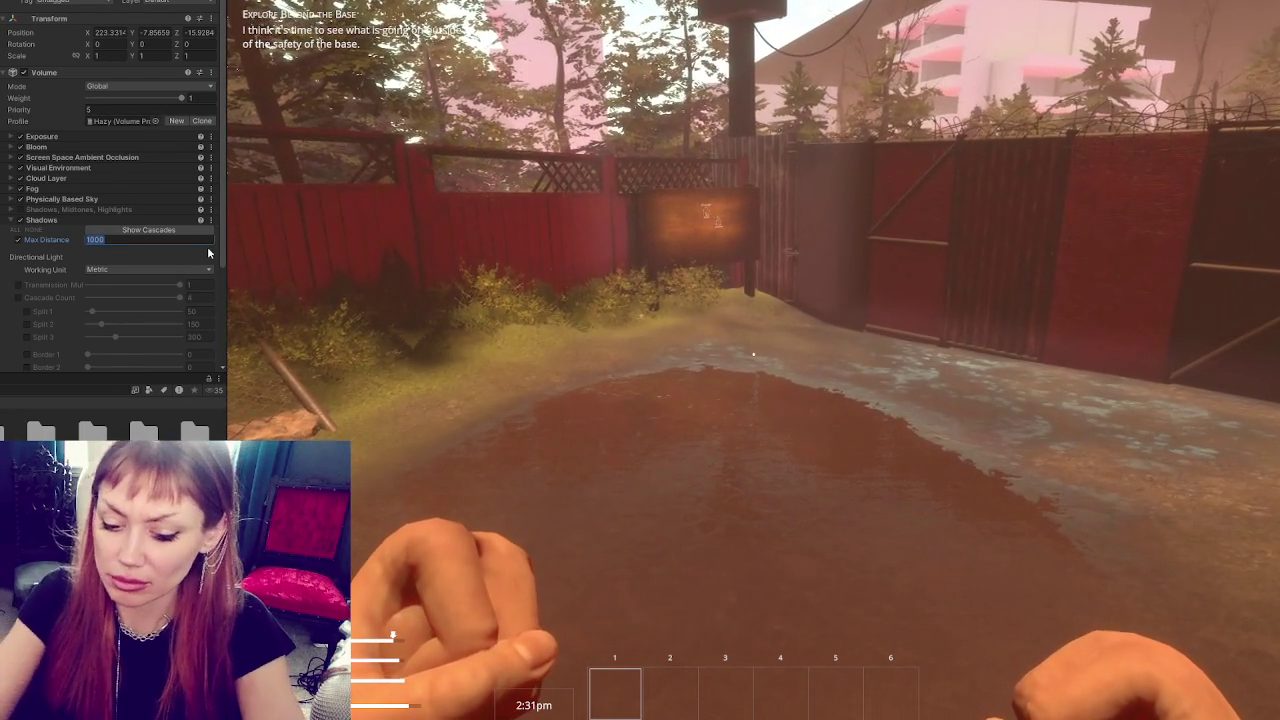
type("150")
key("Return")
left_click(753, 353)
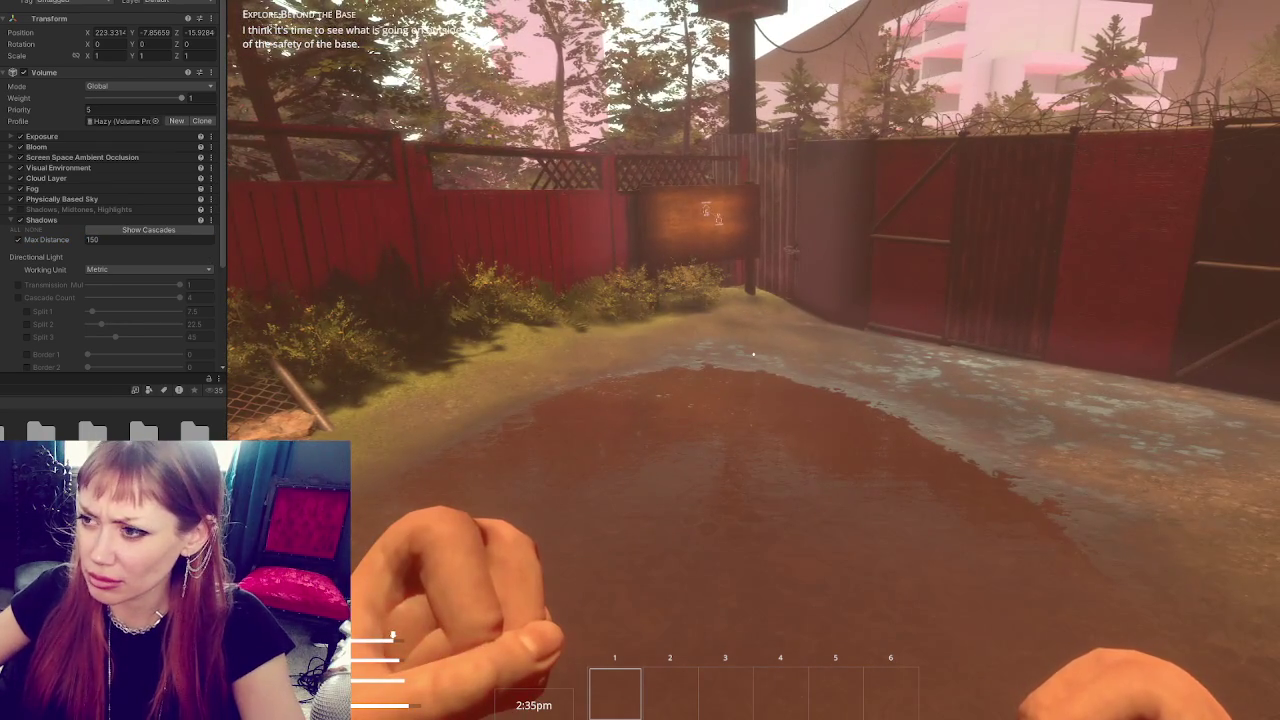
Pause and set Shadows Max Distance to 300, then resume play.
key("Escape")
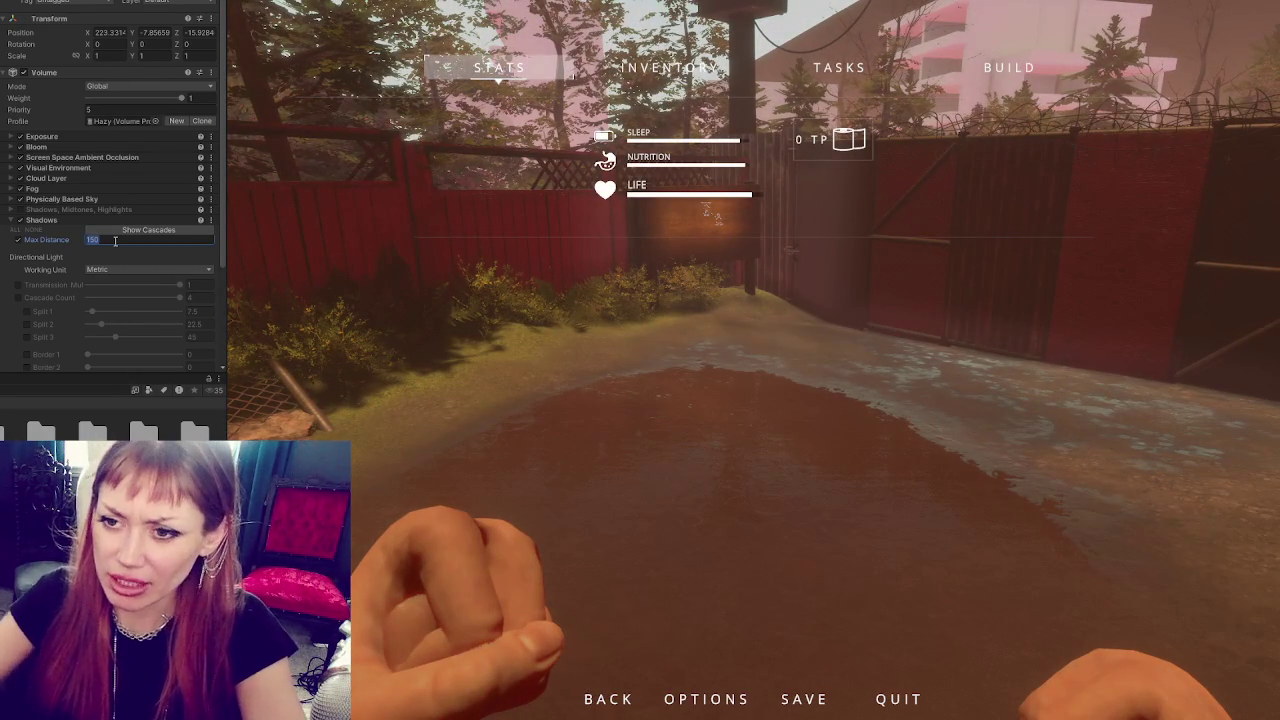
scroll(120, 241, "down", 3)
scroll(123, 240, "up", 3)
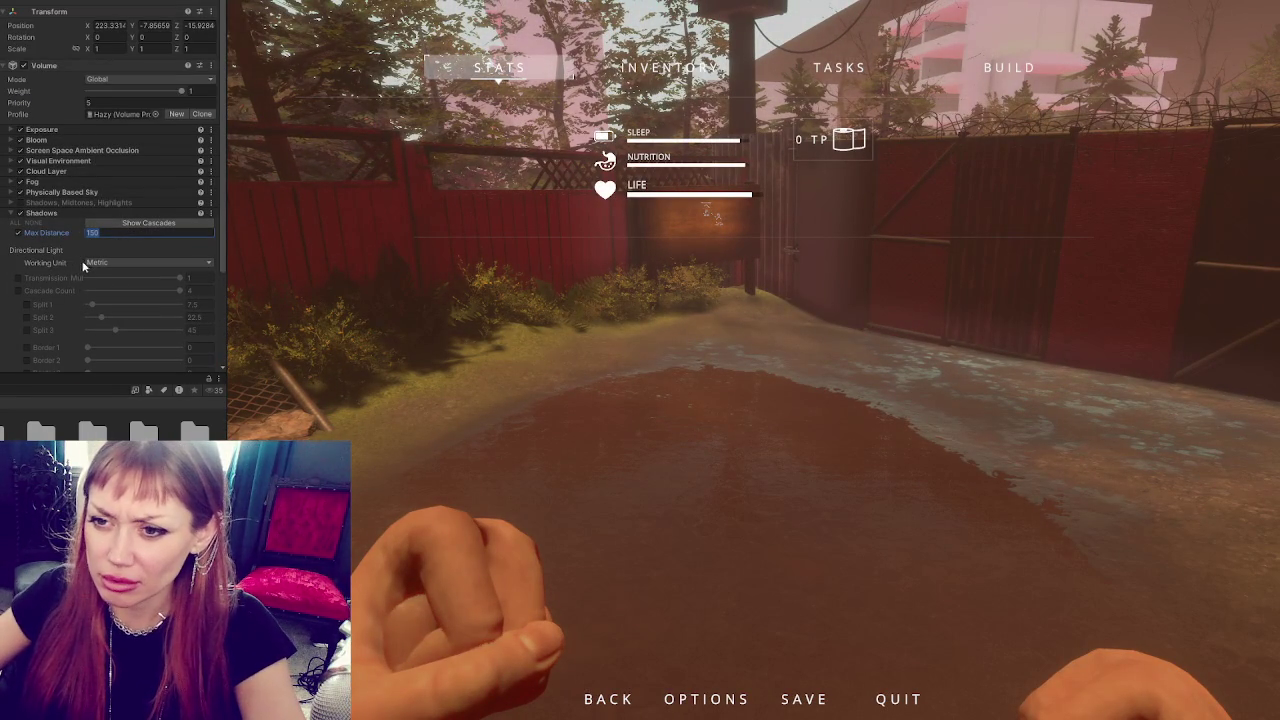
type("300")
left_click(745, 435)
key("Escape")
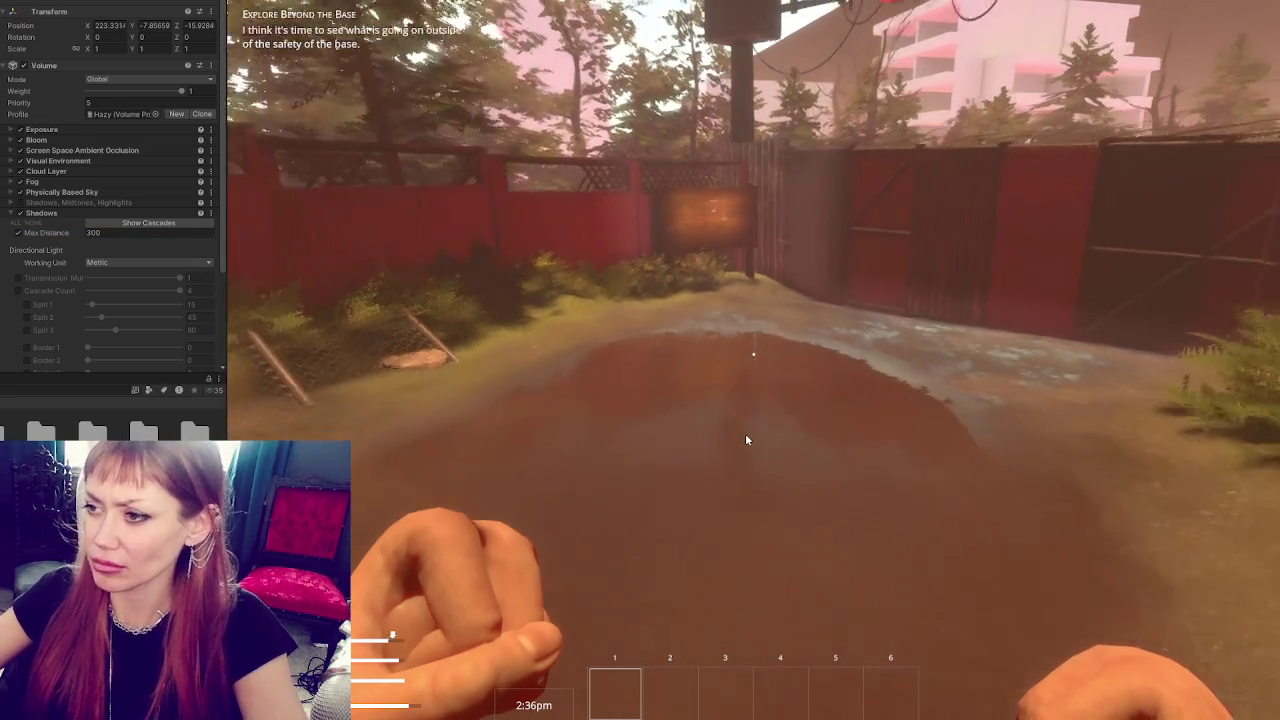
Walk the player down the alley past the CLOSED sign toward the EXIT gate.
key("w")
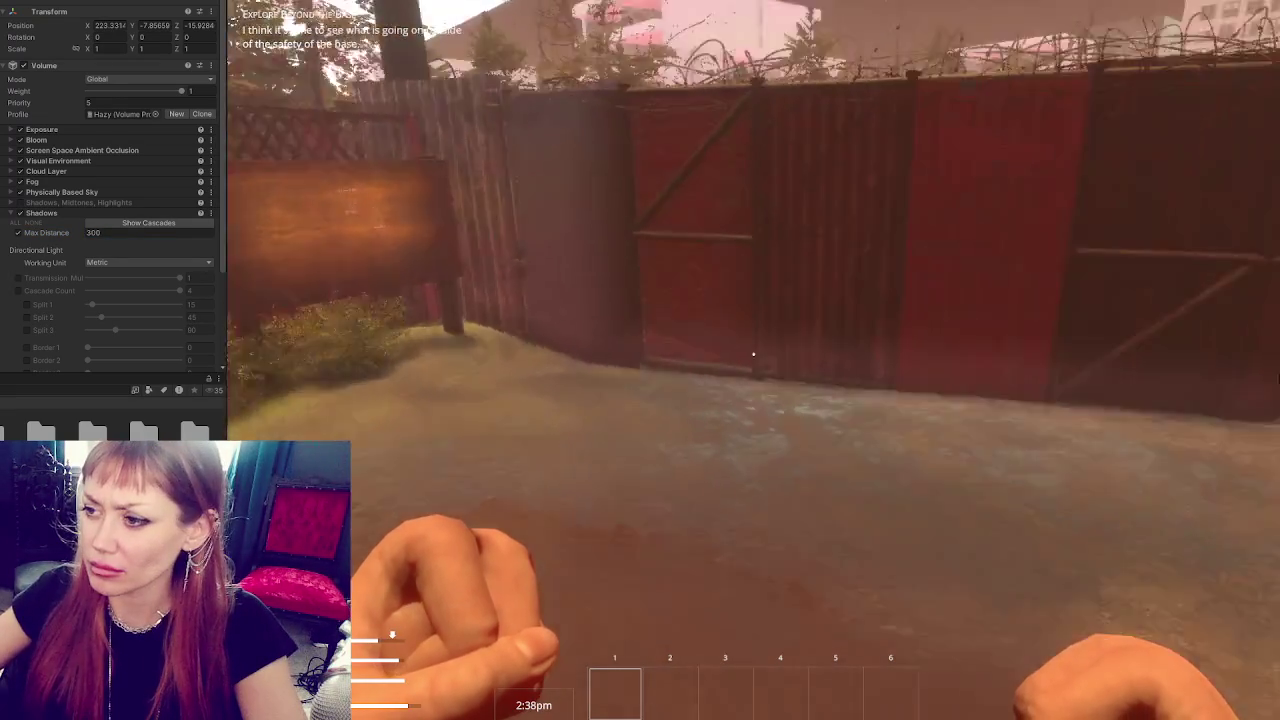
key("w")
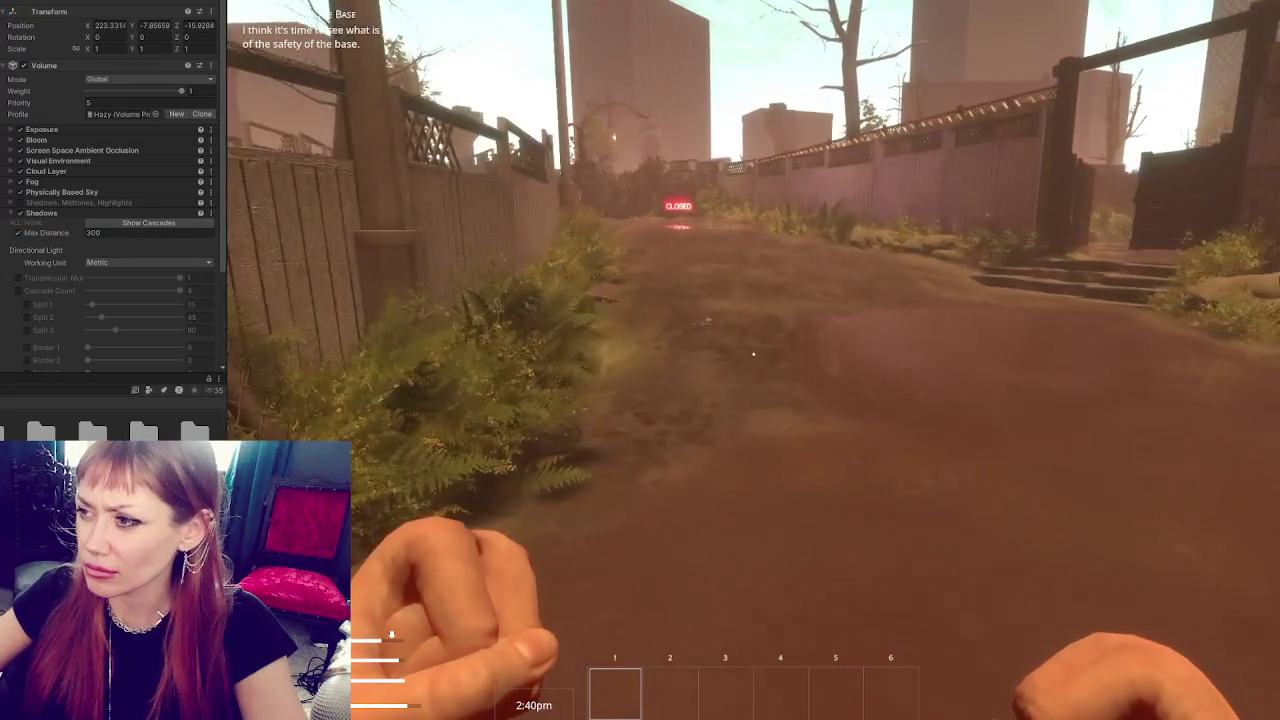
key("w")
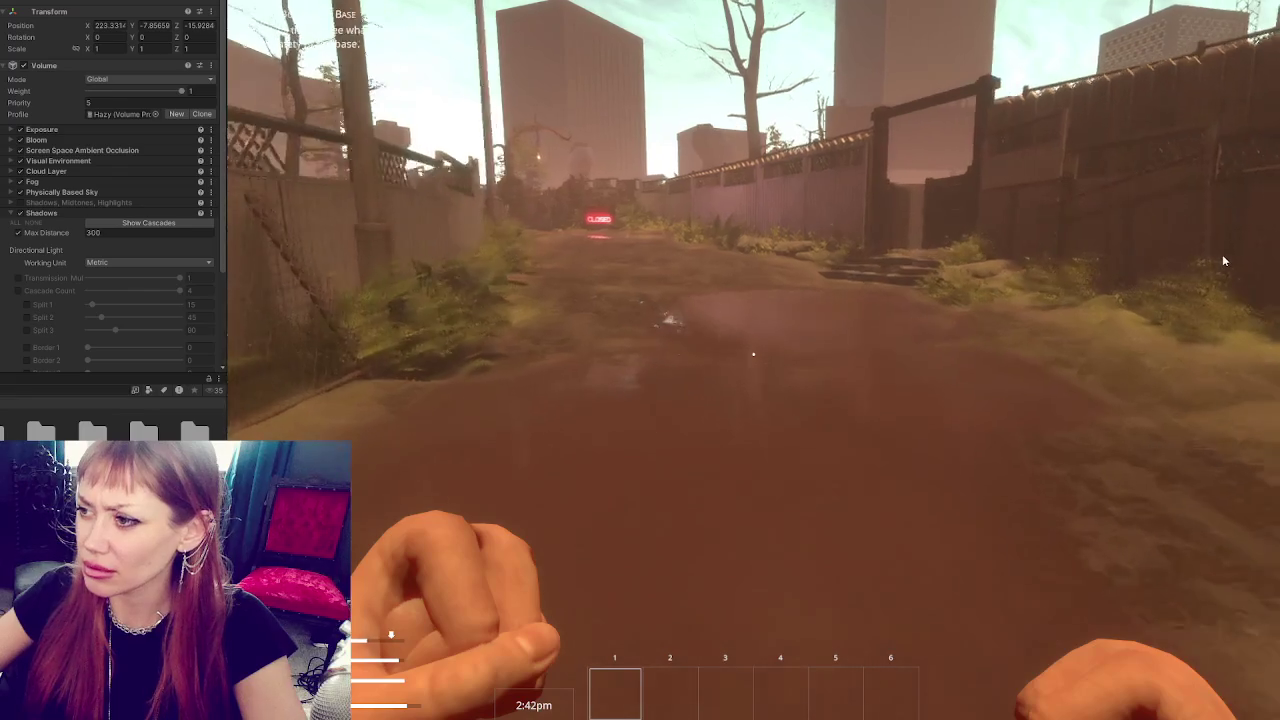
key("w")
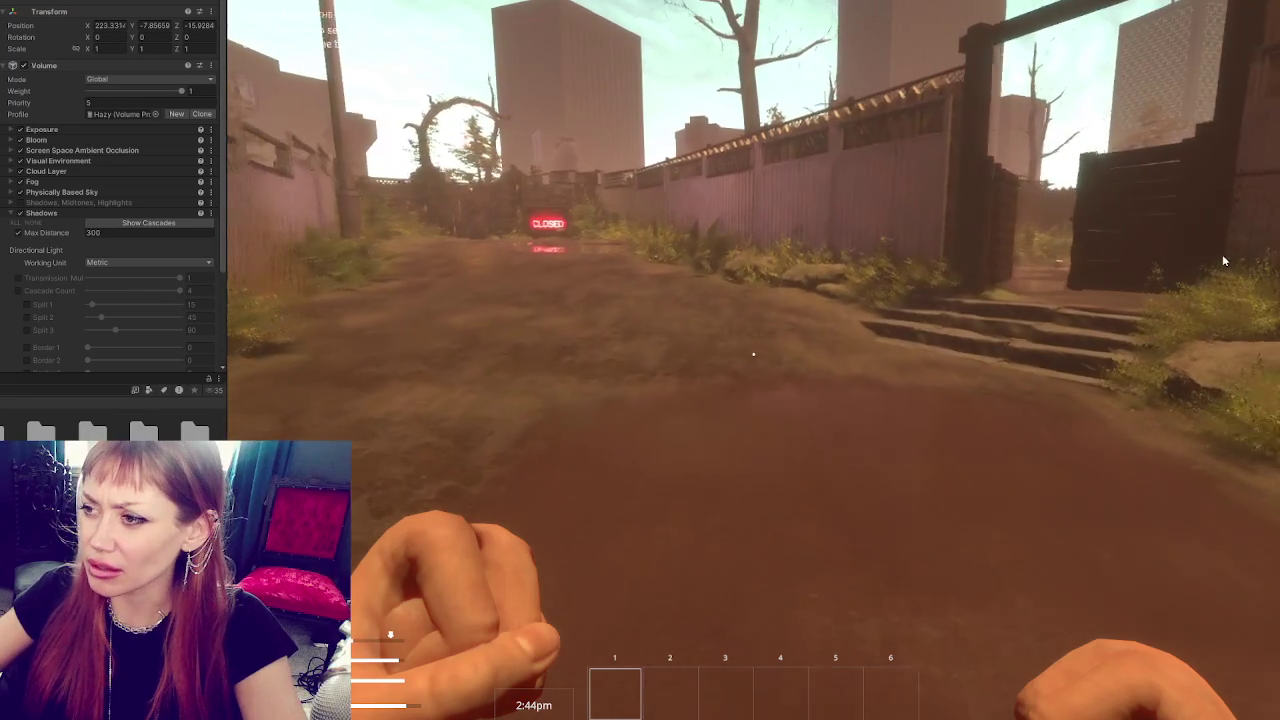
key("w")
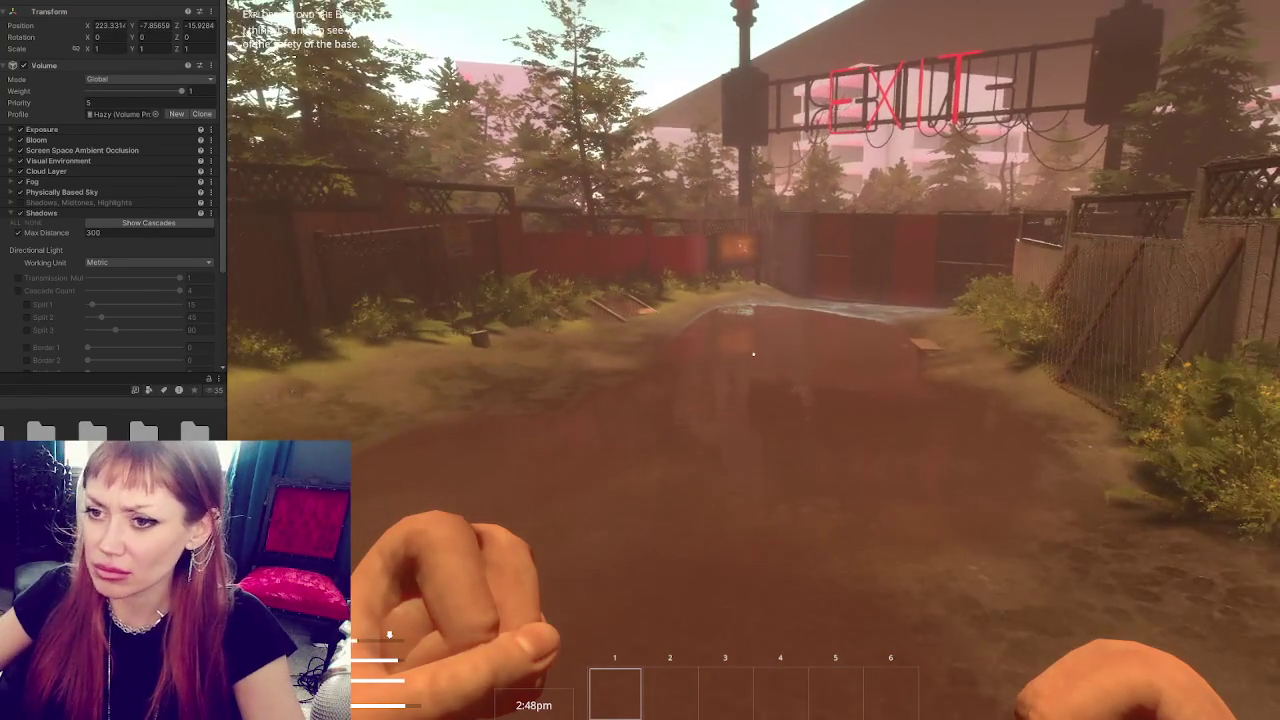
Pause and set Shadows Max Distance to 500, then resume playing.
key("Escape")
left_click(92, 232)
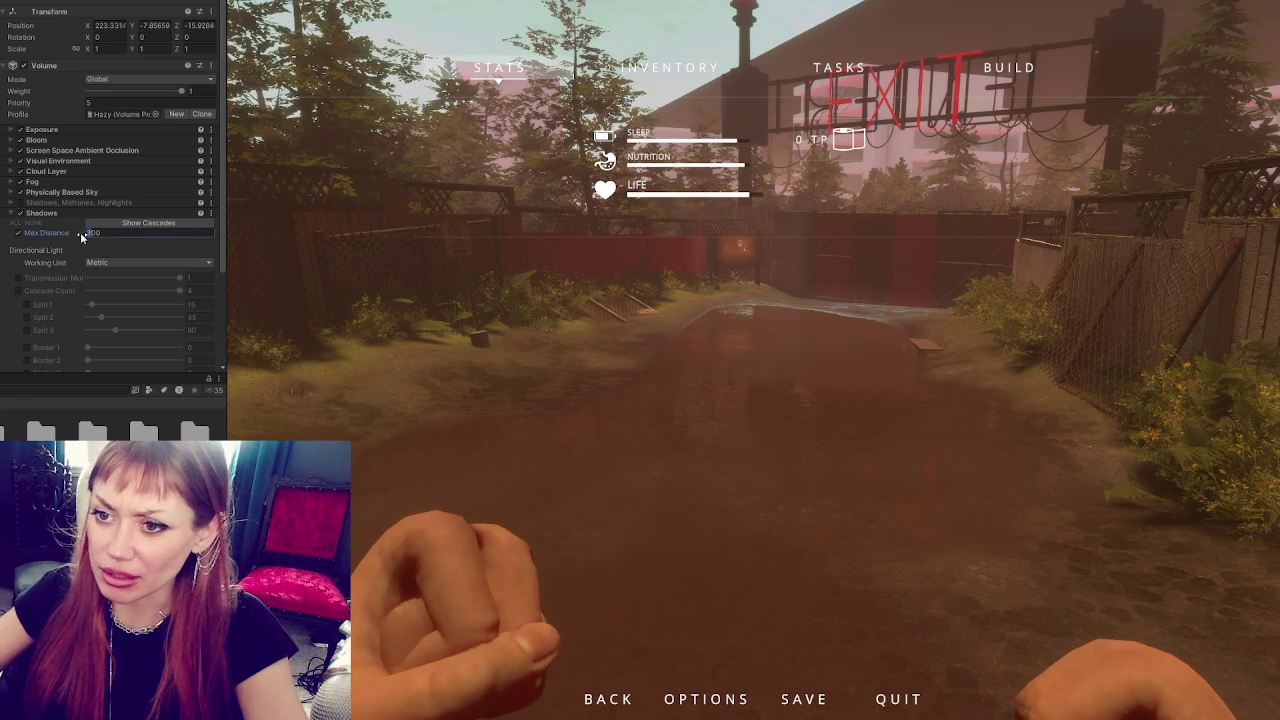
key("BackSpace")
type("5")
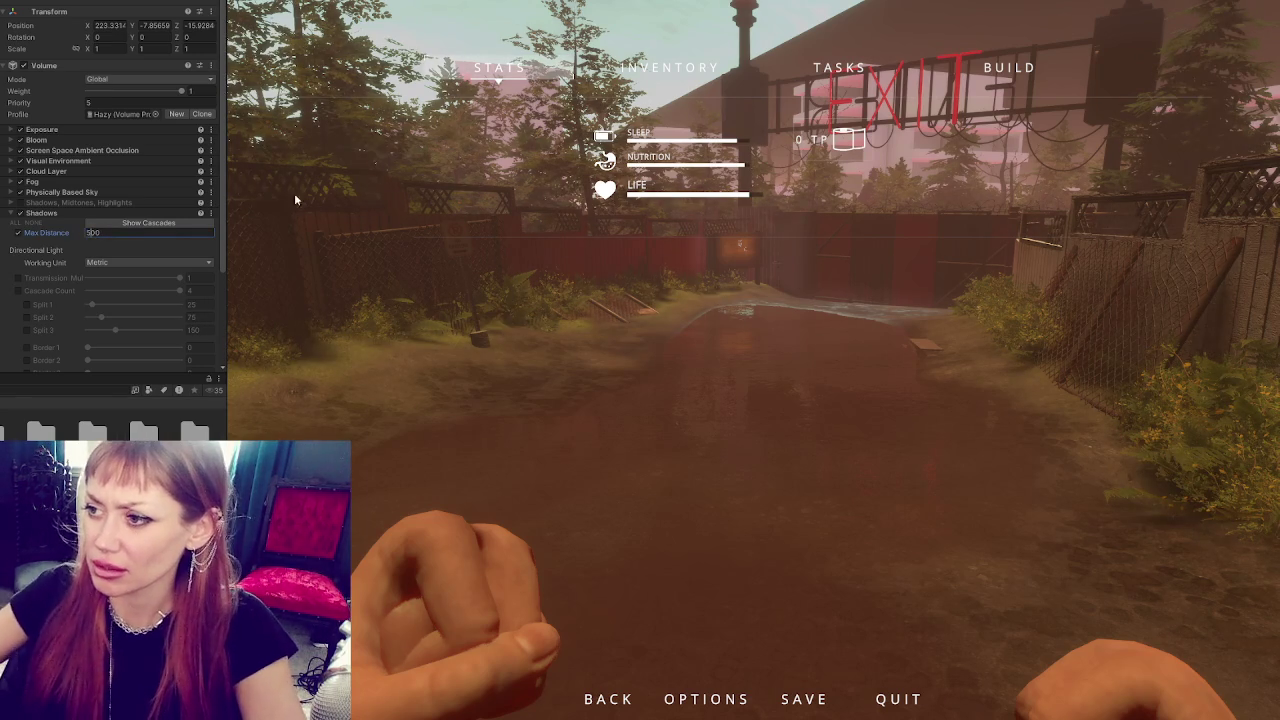
left_click(781, 467)
key("Escape")
Walk through the gate and alley to the fence sign board and read its map.
key("w")
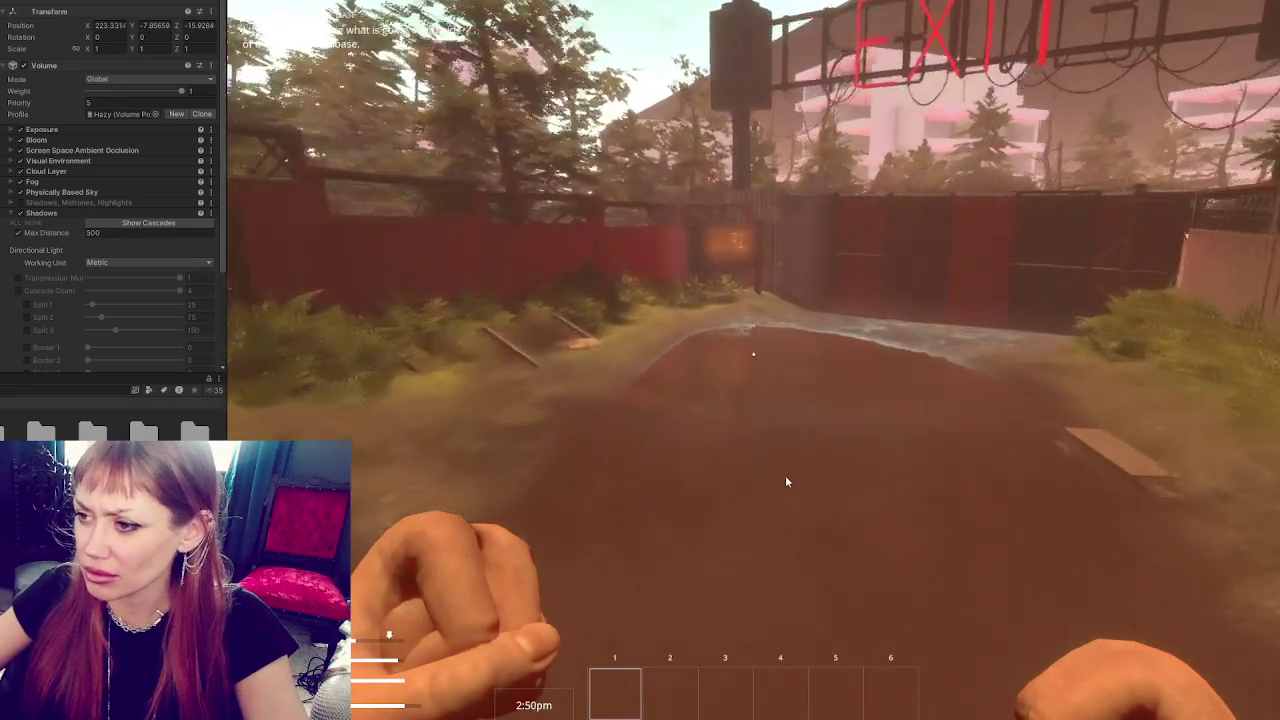
key("w")
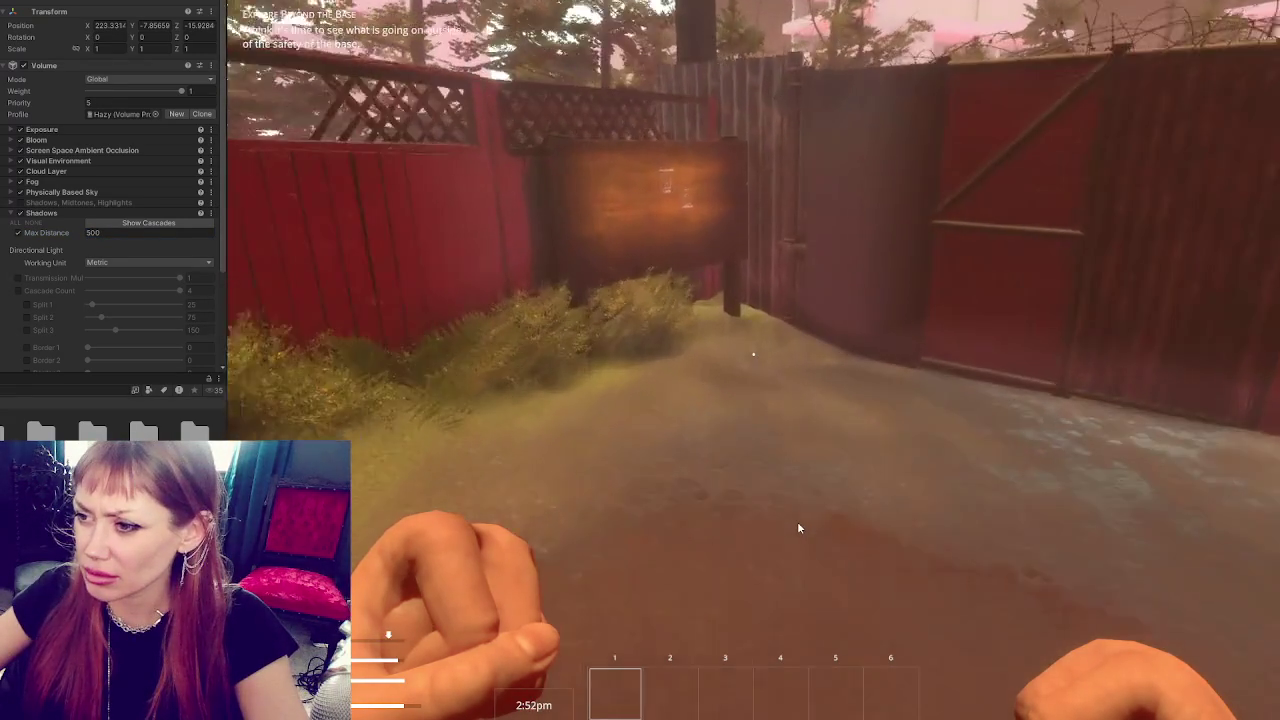
key("w")
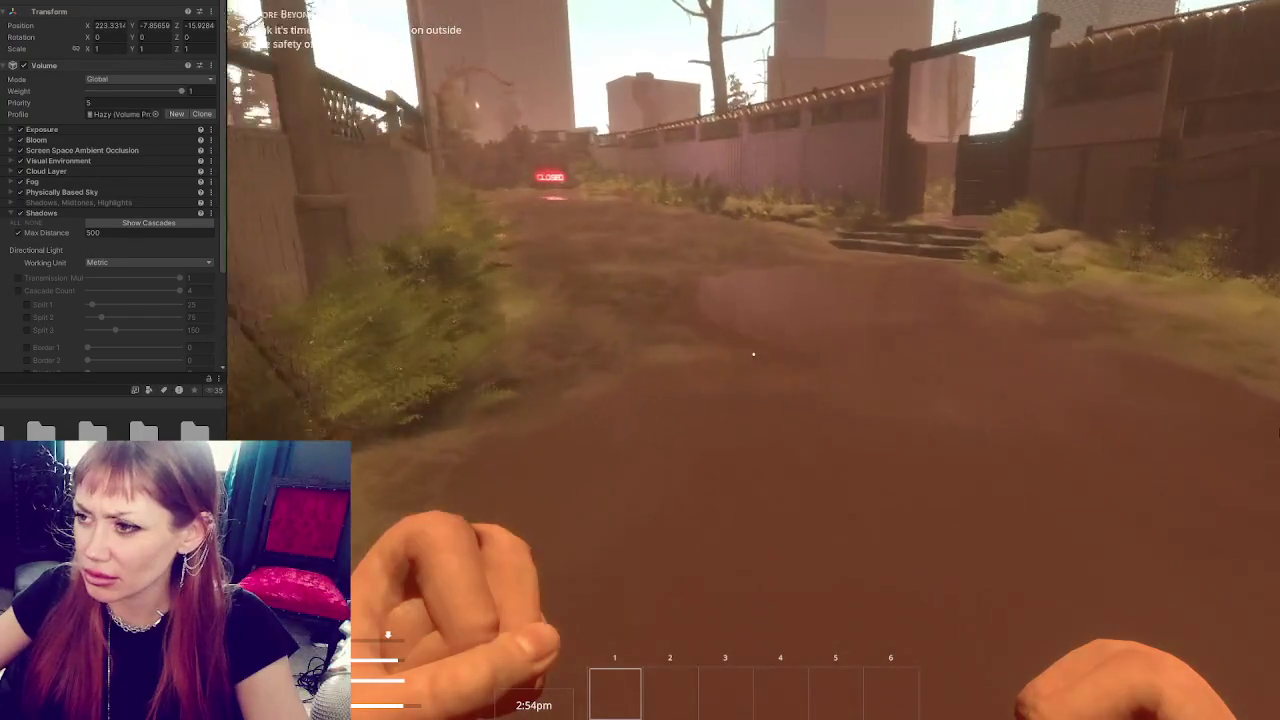
key("w")
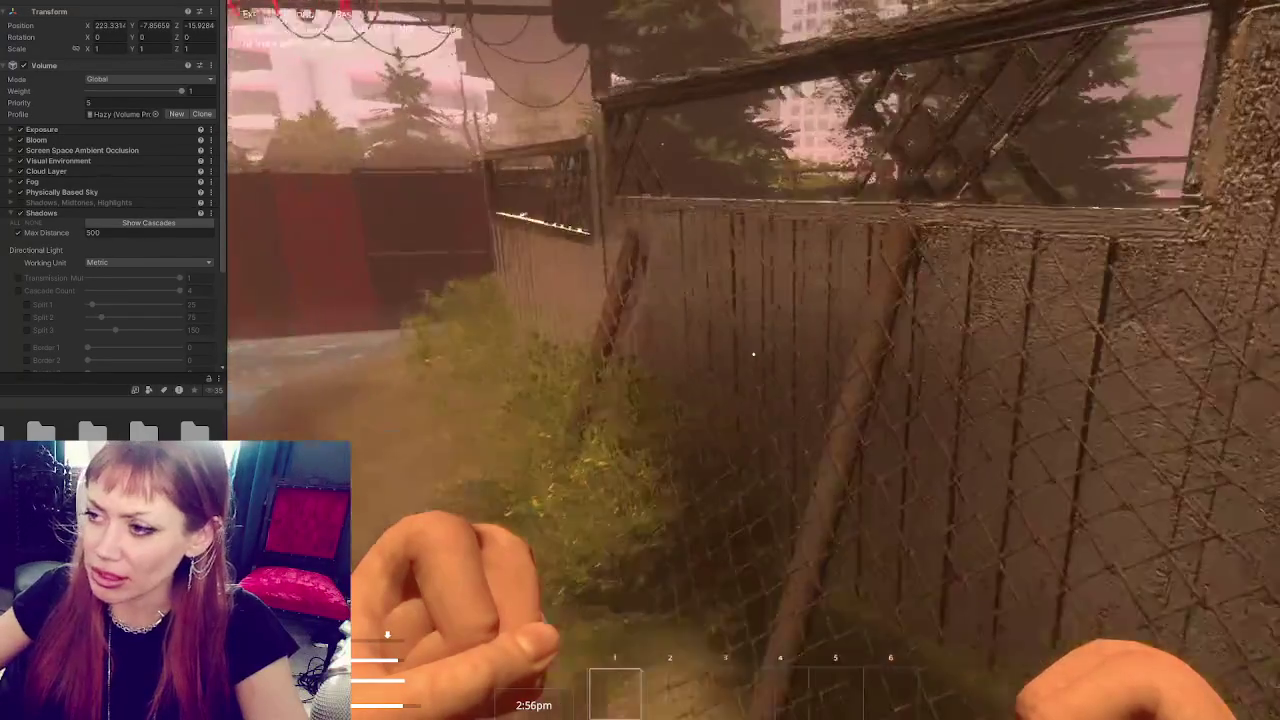
key("w")
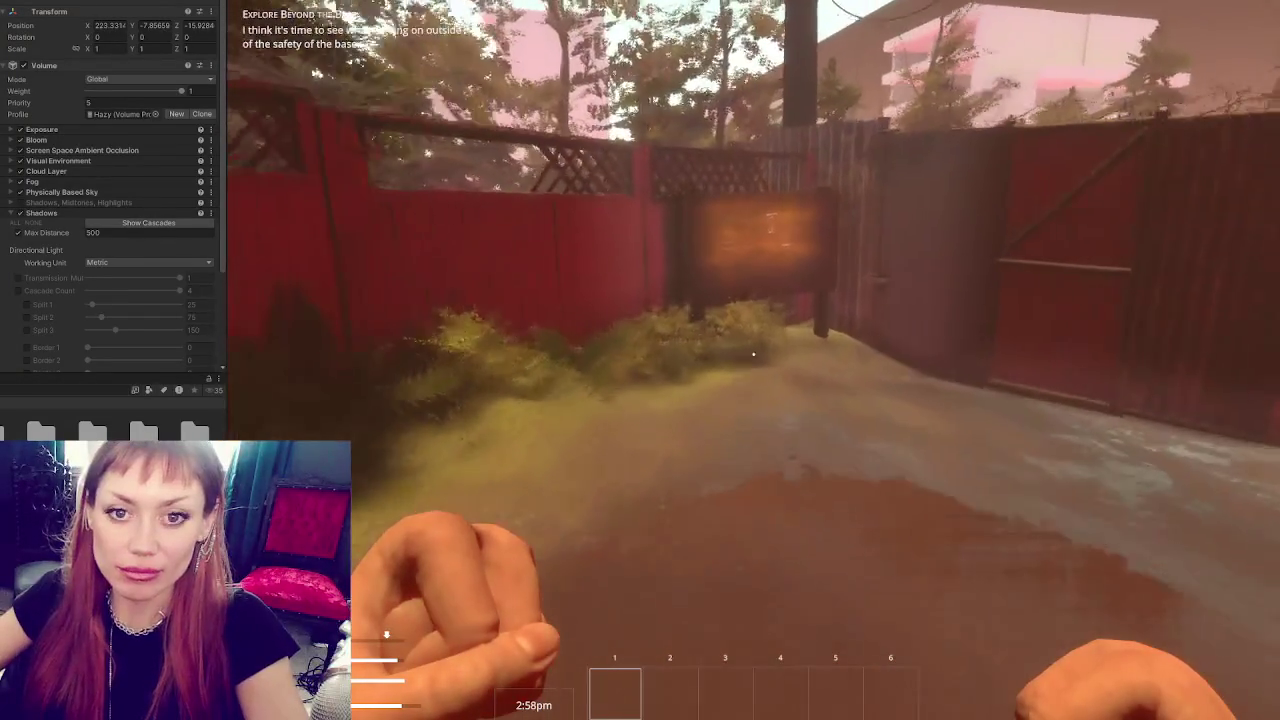
key("e")
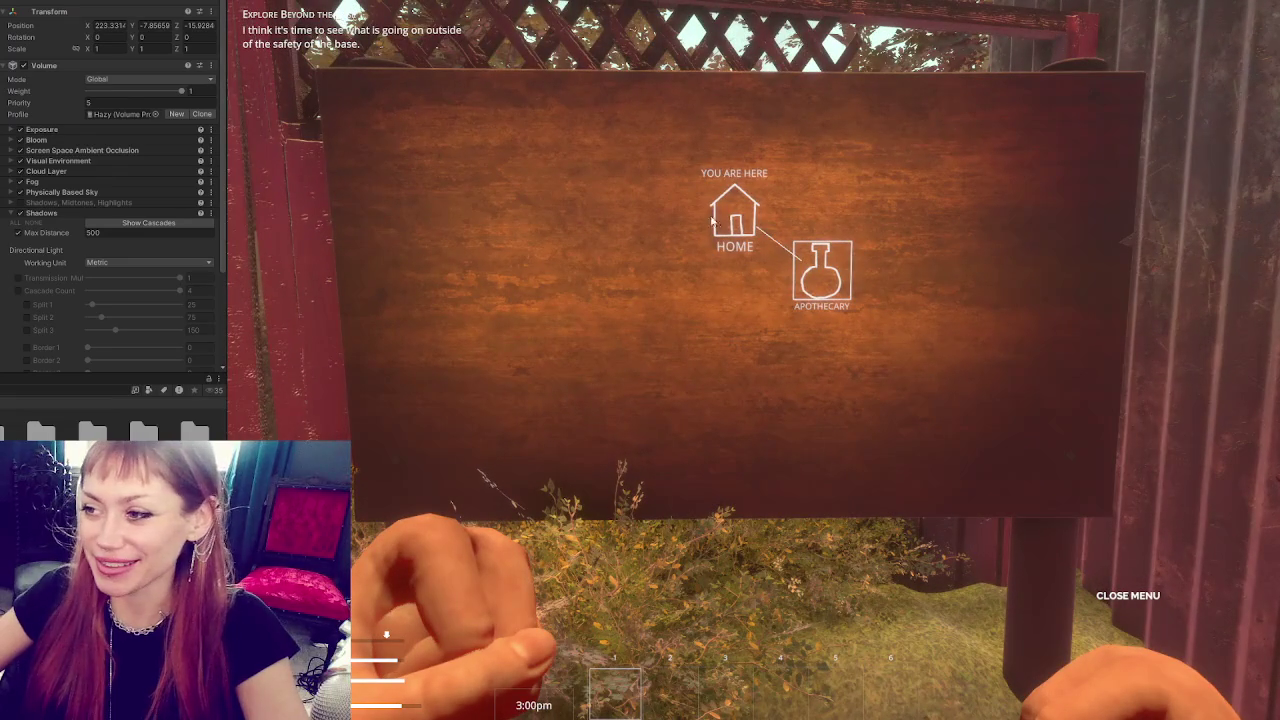
Fast-travel to the Apothecary from the sign board map.
left_click(824, 288)
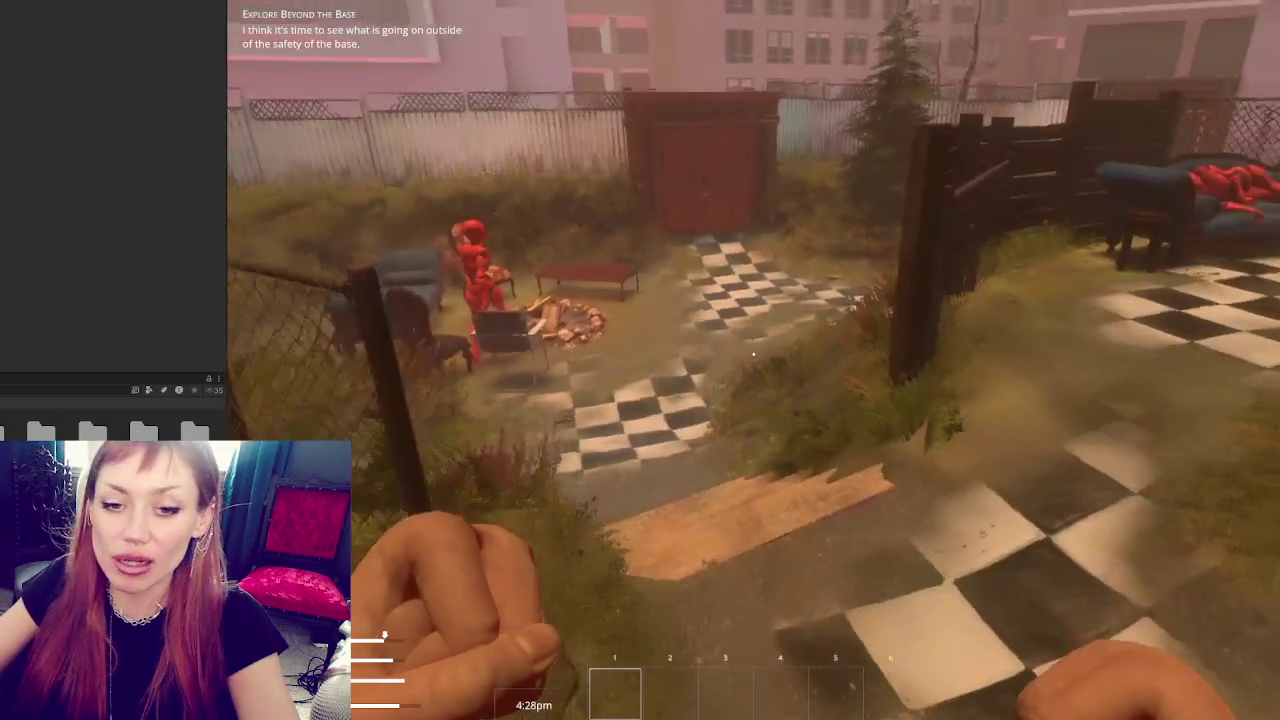
Pause the STRAIN playtest with Esc and bring up Google Images results for Reanimal.
key("Escape")
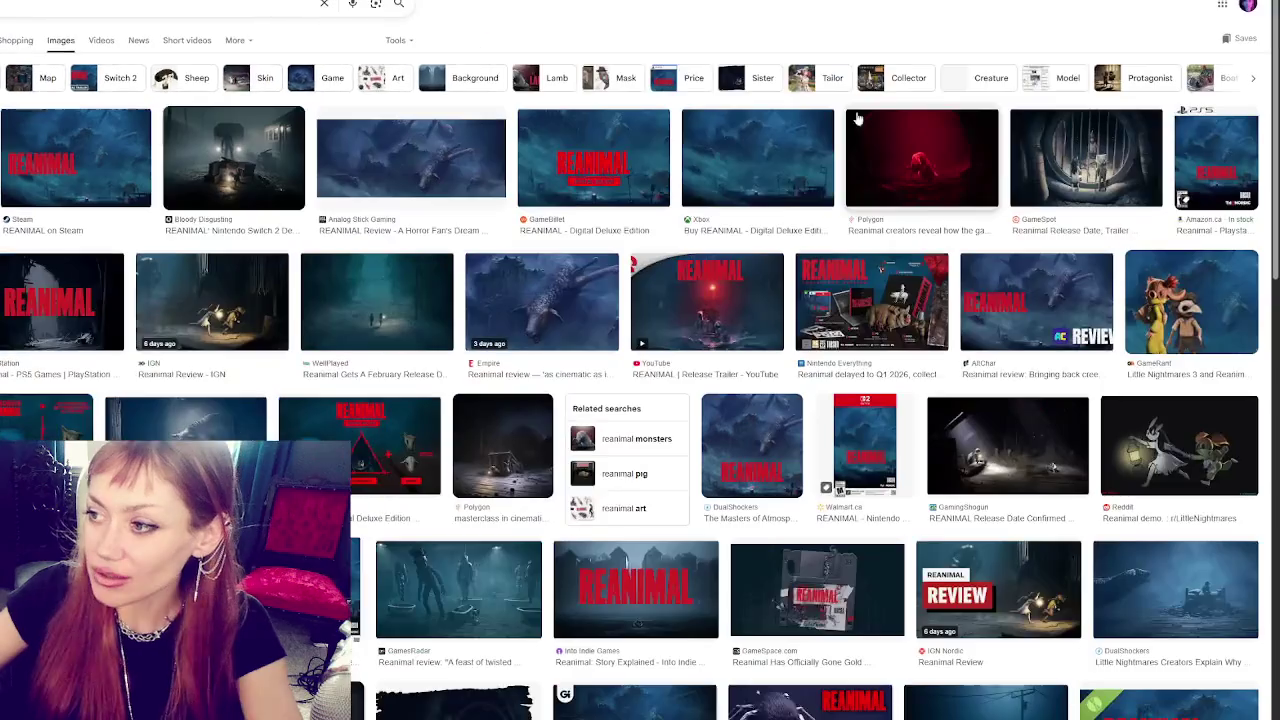
Preview Reanimal images from GameSpot, PC Gamer, GamesRadar, Polygon and others, ending on THQ Nordic's official site.
left_click(1086, 158)
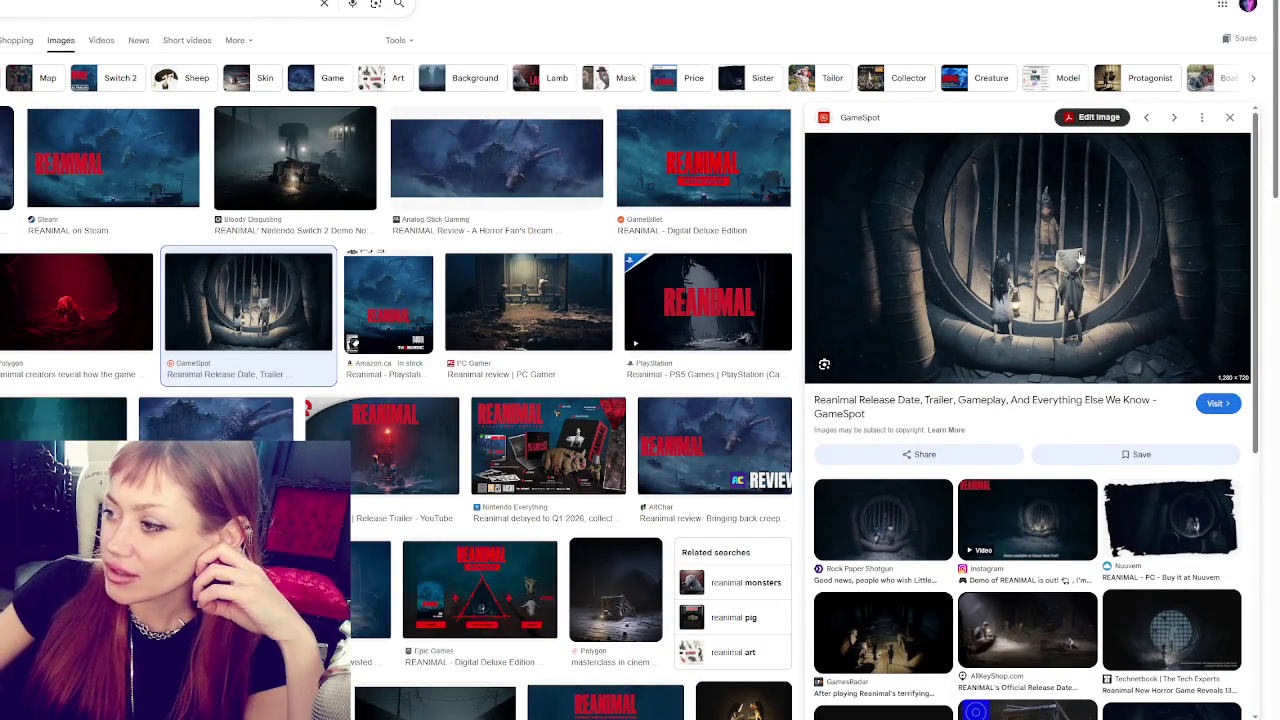
left_click(525, 291)
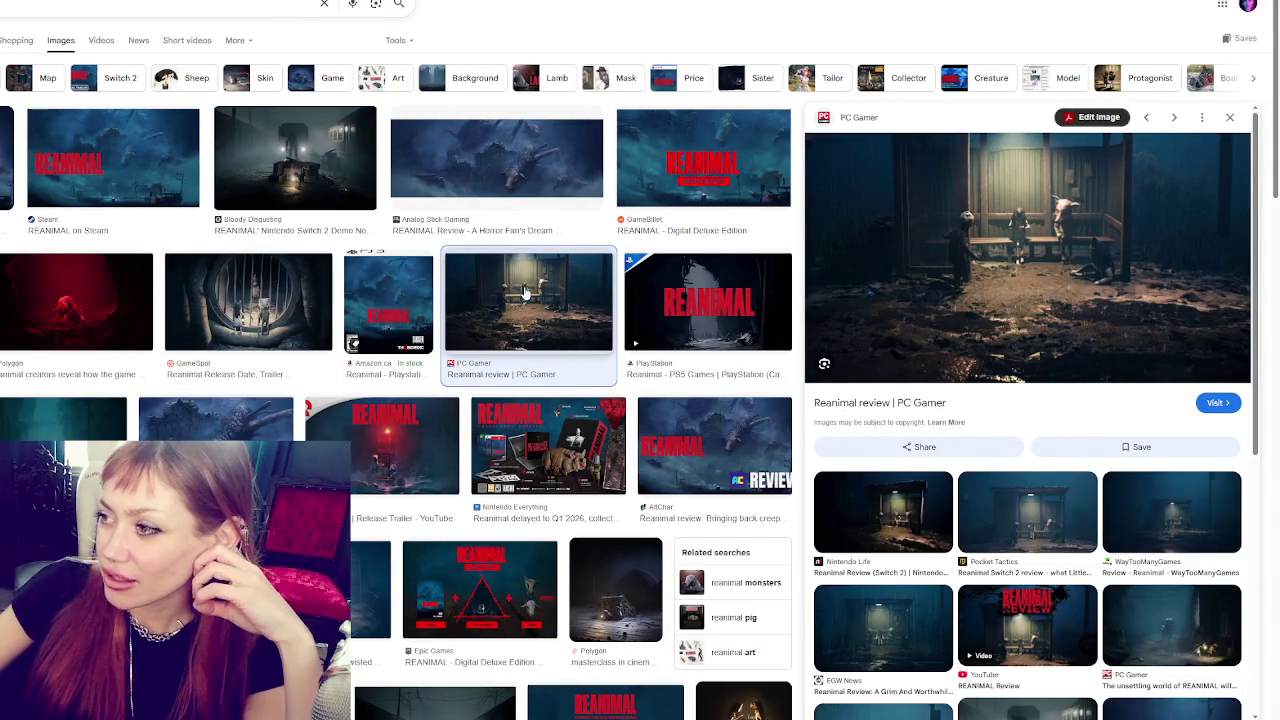
key("Right")
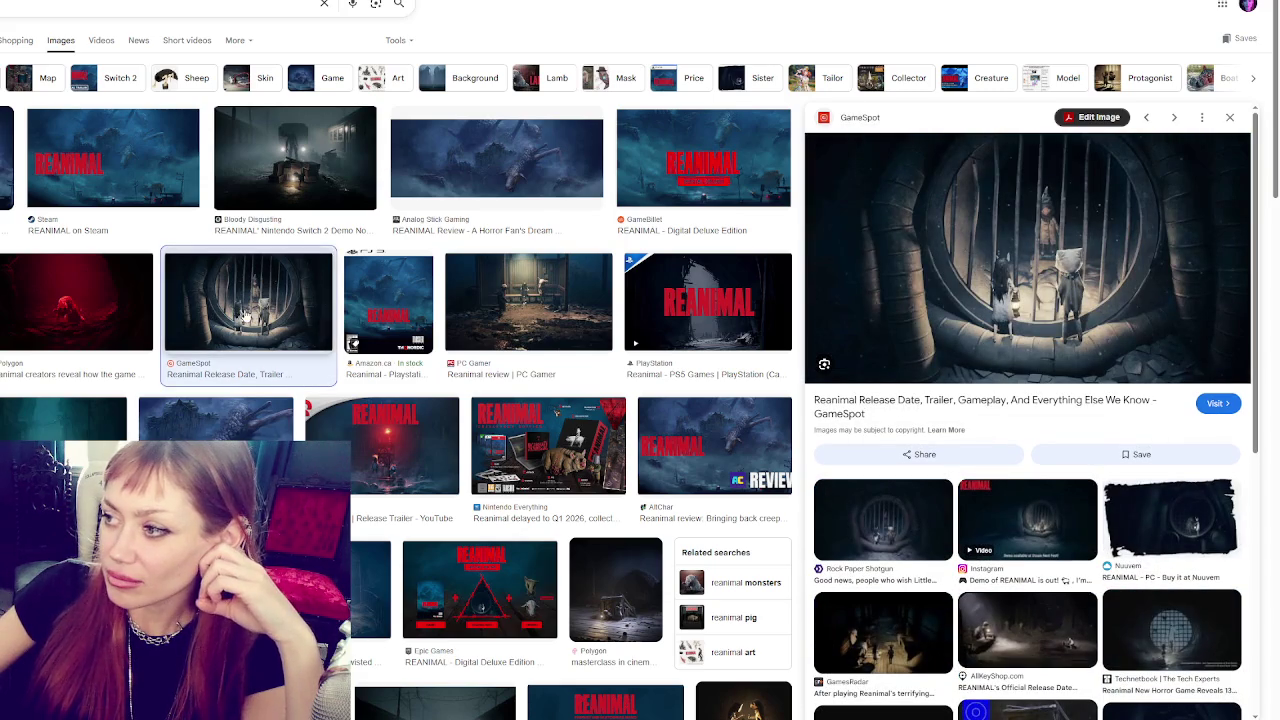
left_click(197, 427)
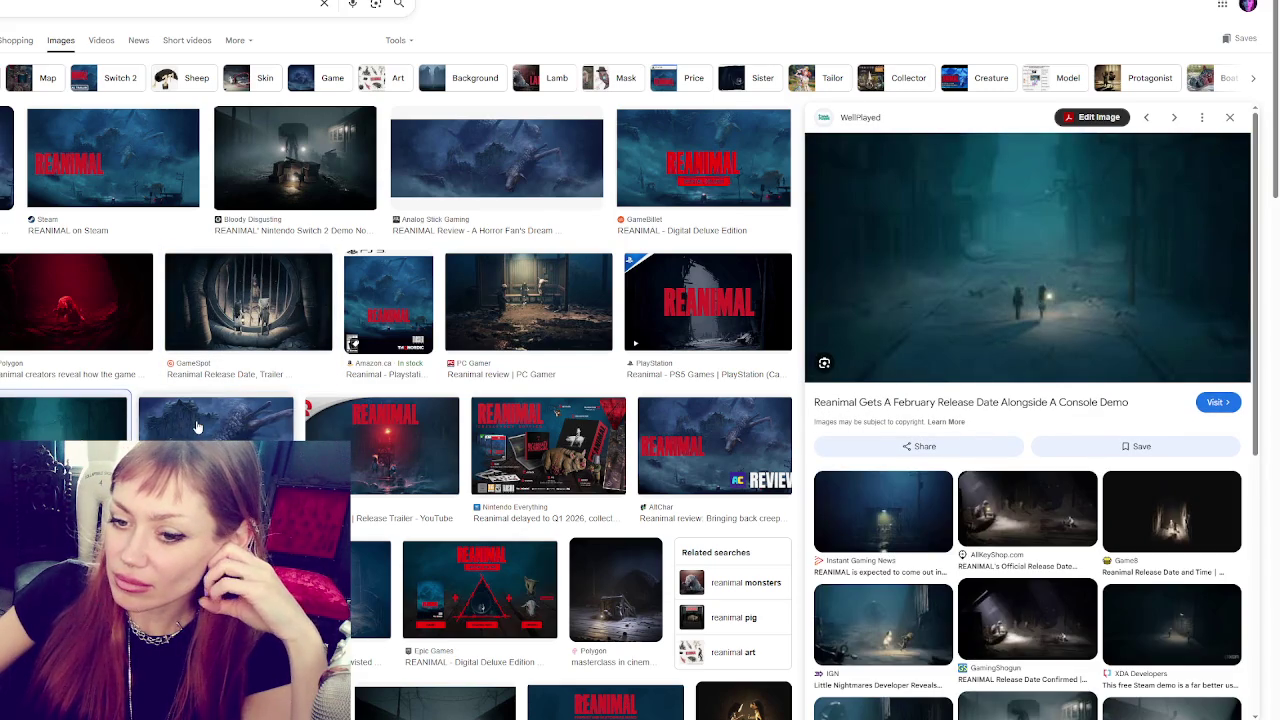
left_click(250, 590)
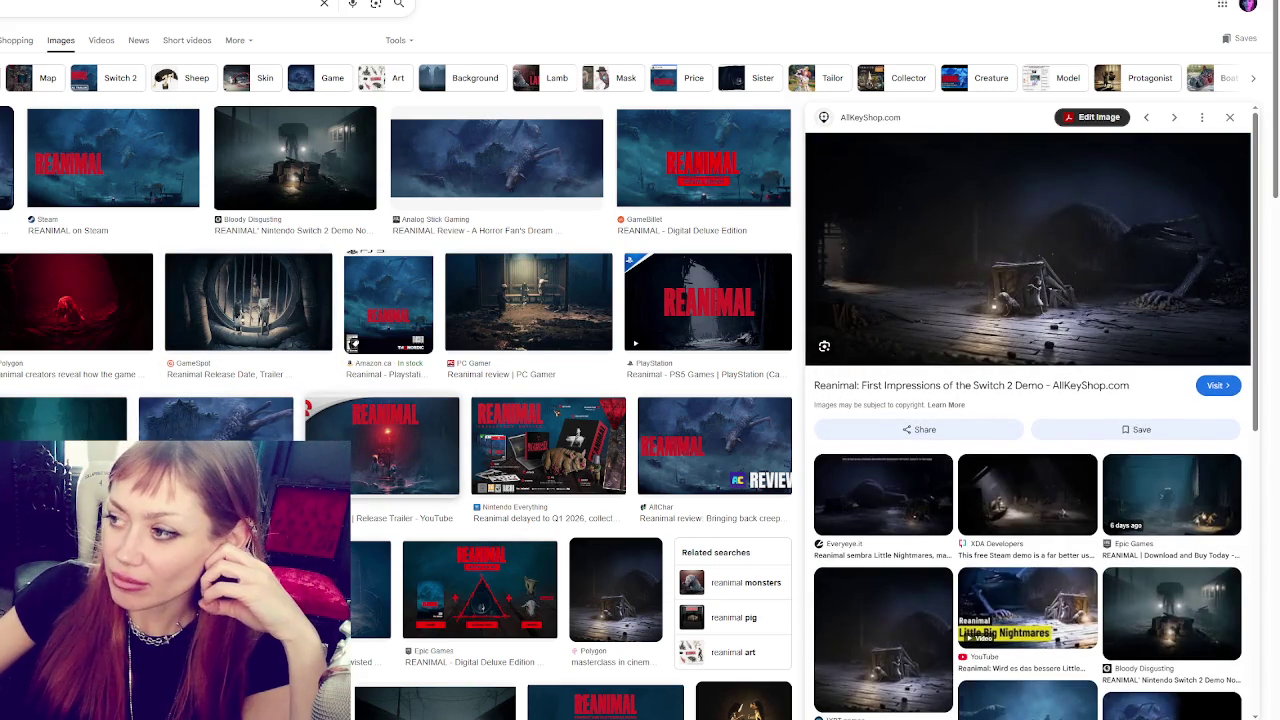
left_click(372, 590)
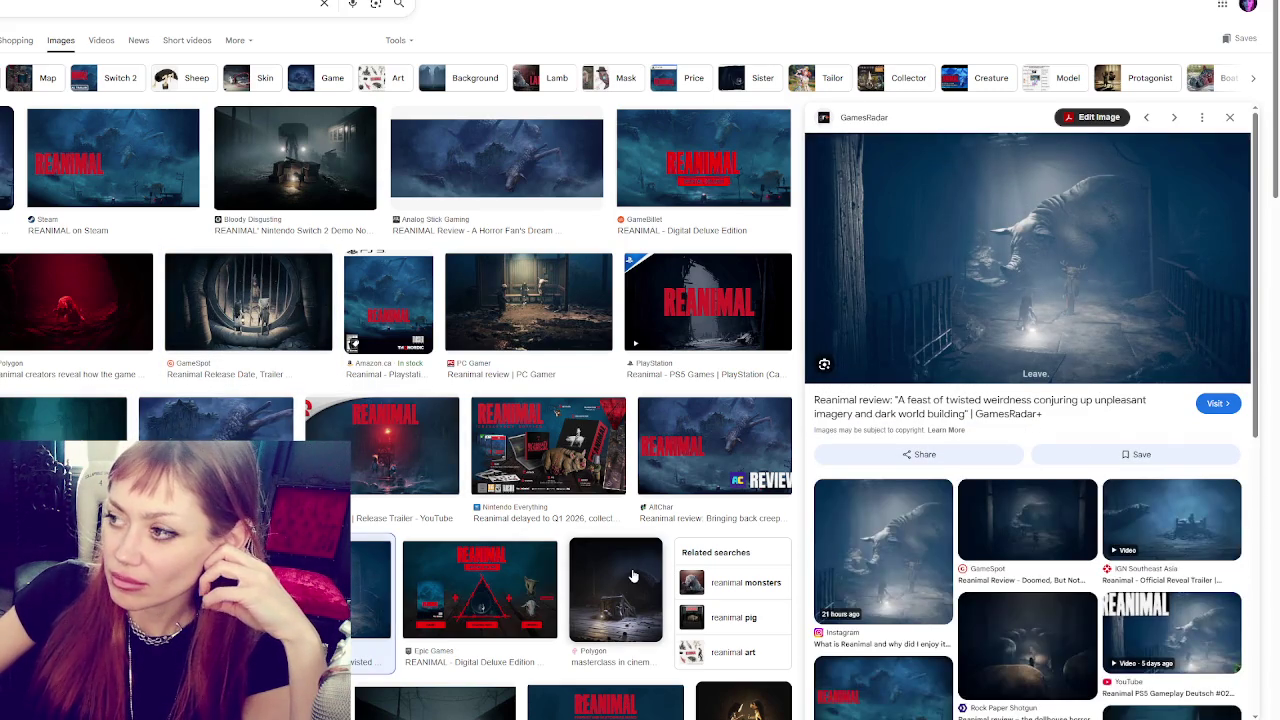
left_click(633, 576)
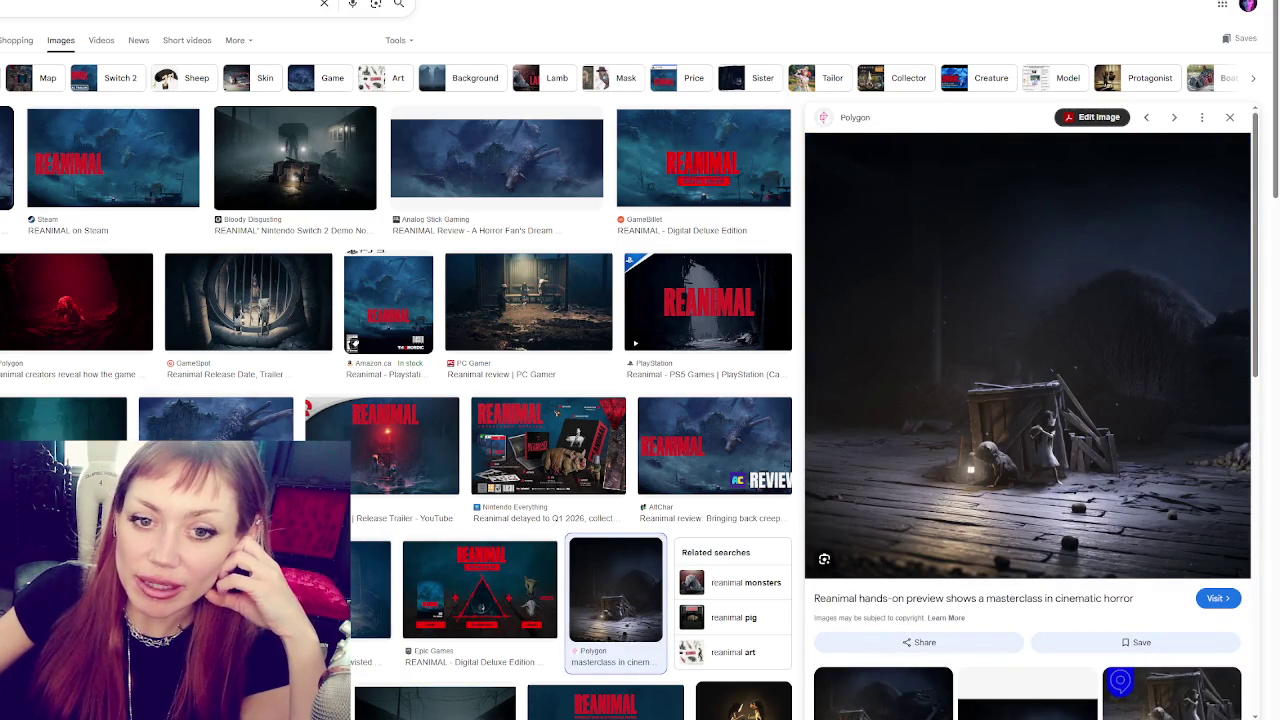
left_click(392, 452)
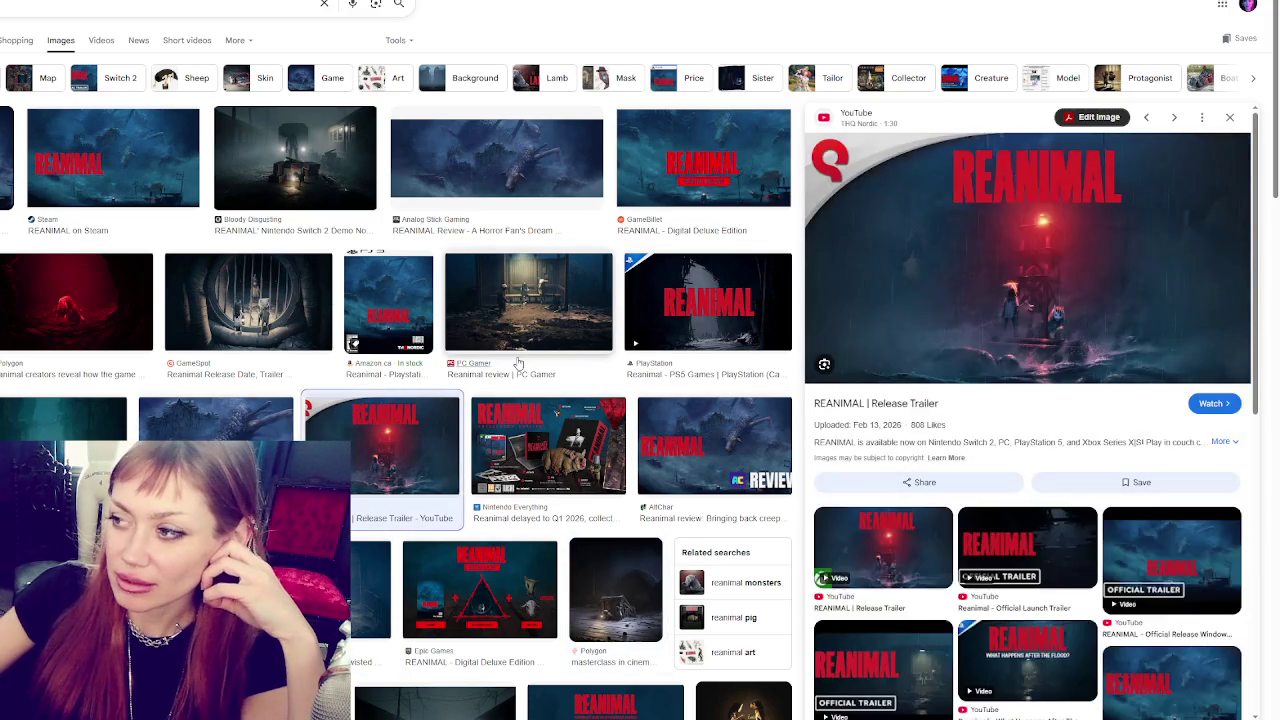
left_click(513, 340)
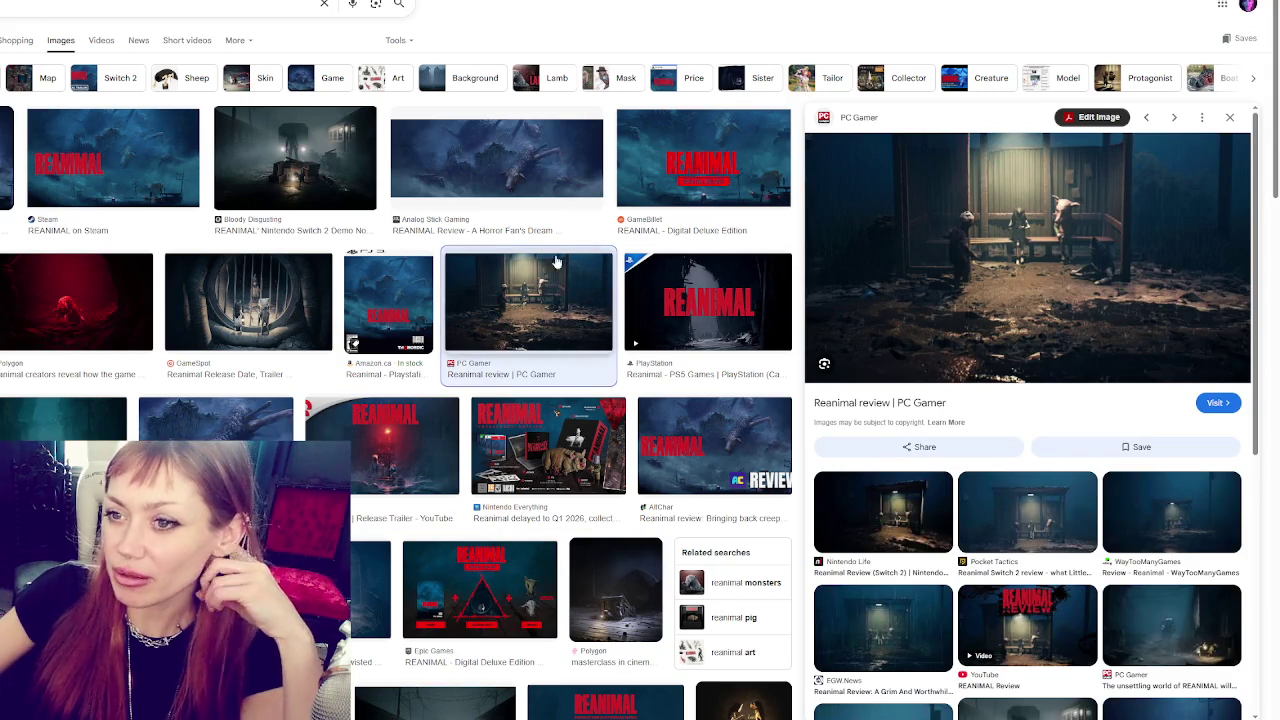
left_click(9, 160)
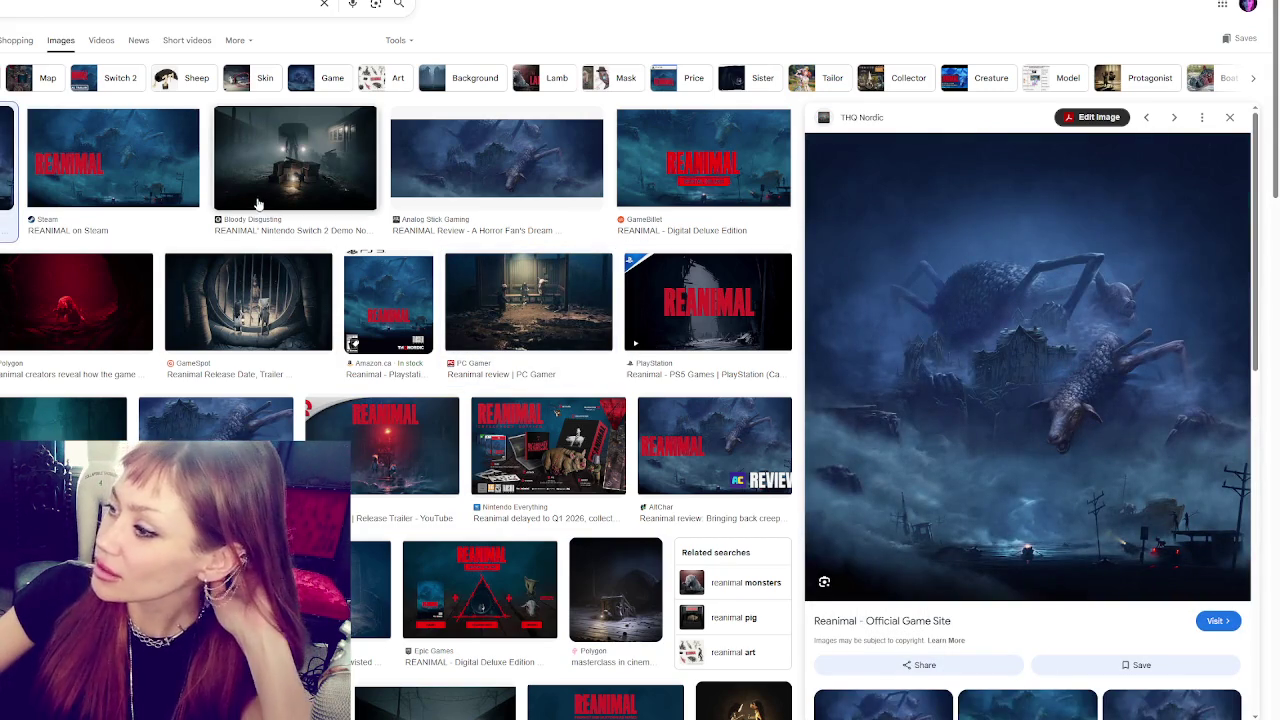
Scroll further down the results and preview the DualShockers image, then The Guardian's Reanimal review.
scroll(258, 204, "down", 3)
scroll(296, 250, "down", 1)
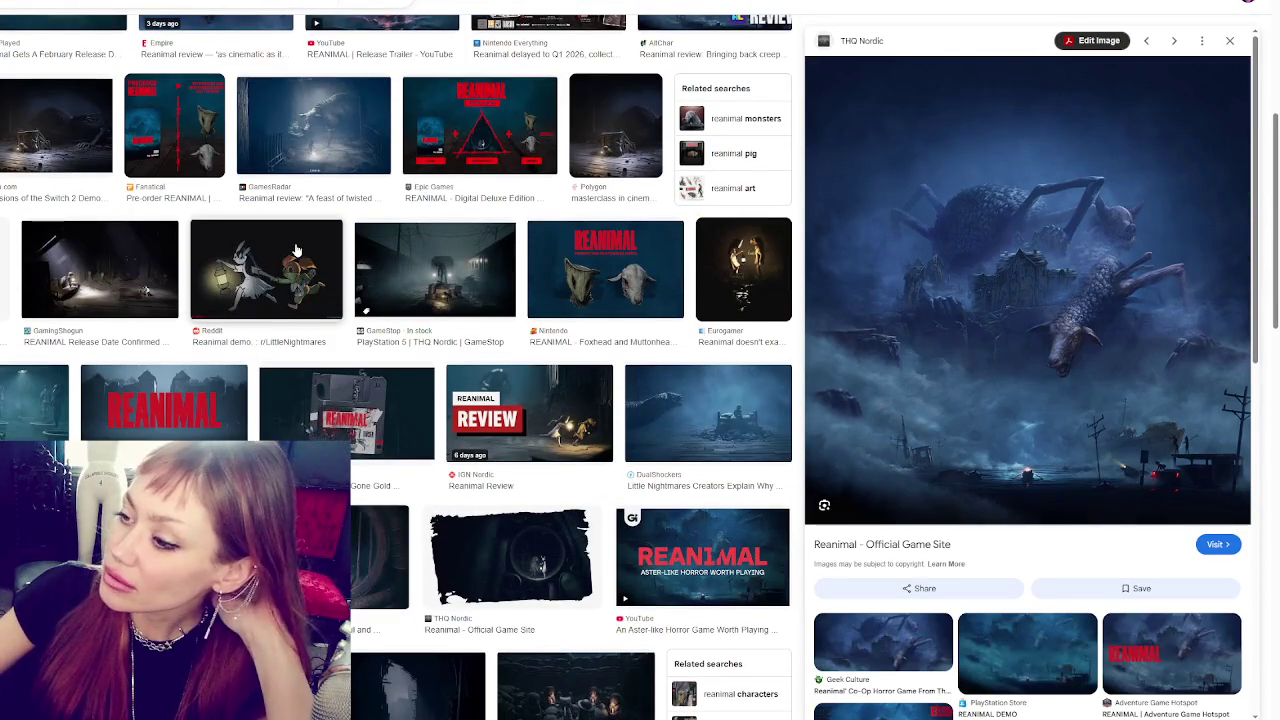
left_click(644, 407)
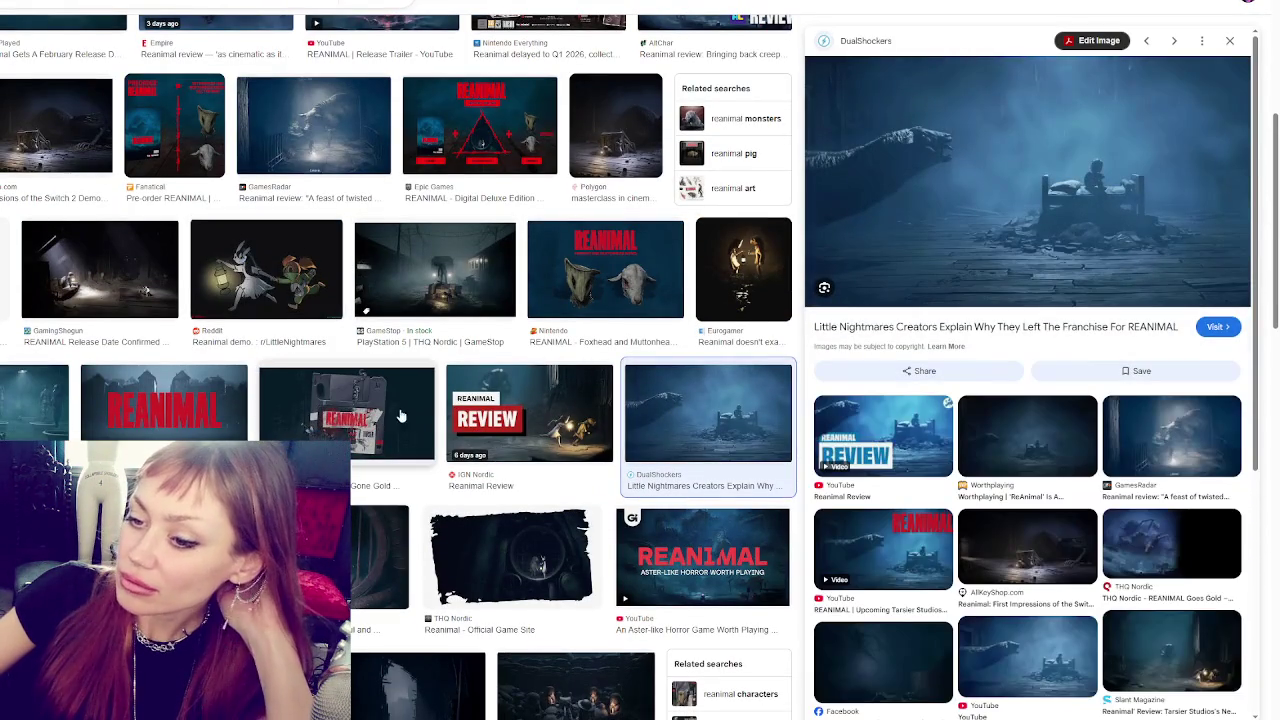
key("Right")
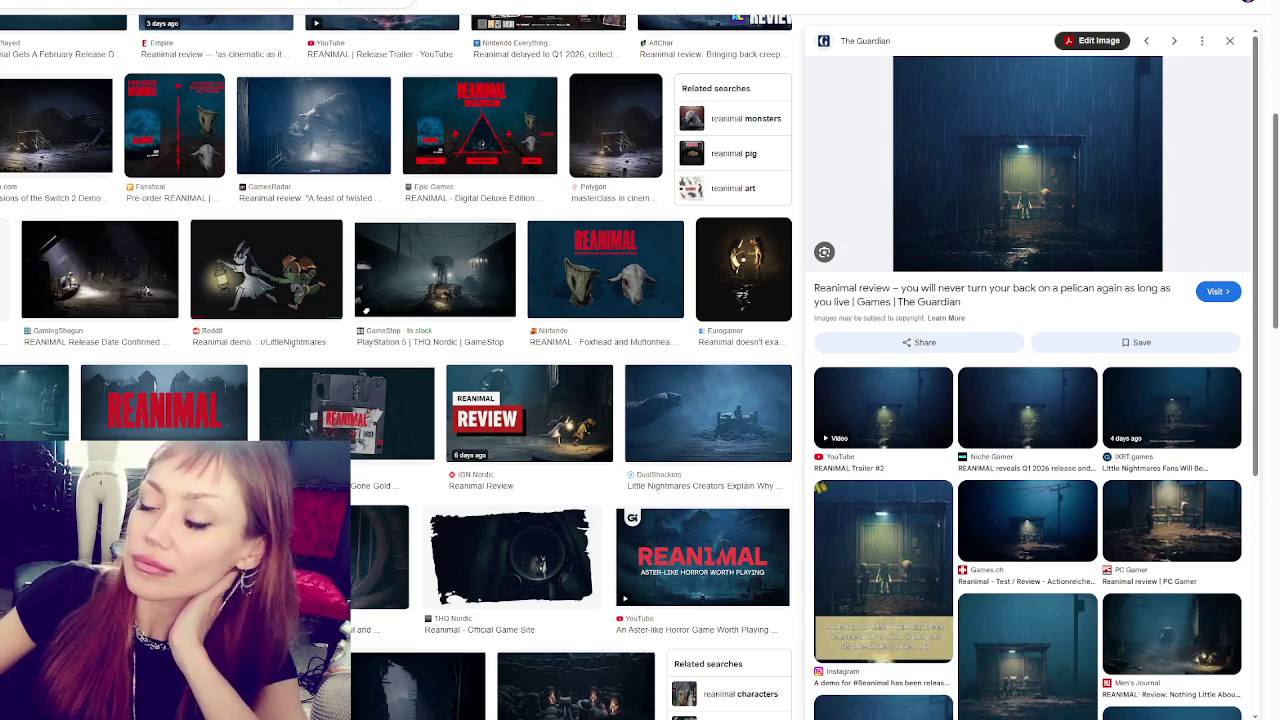